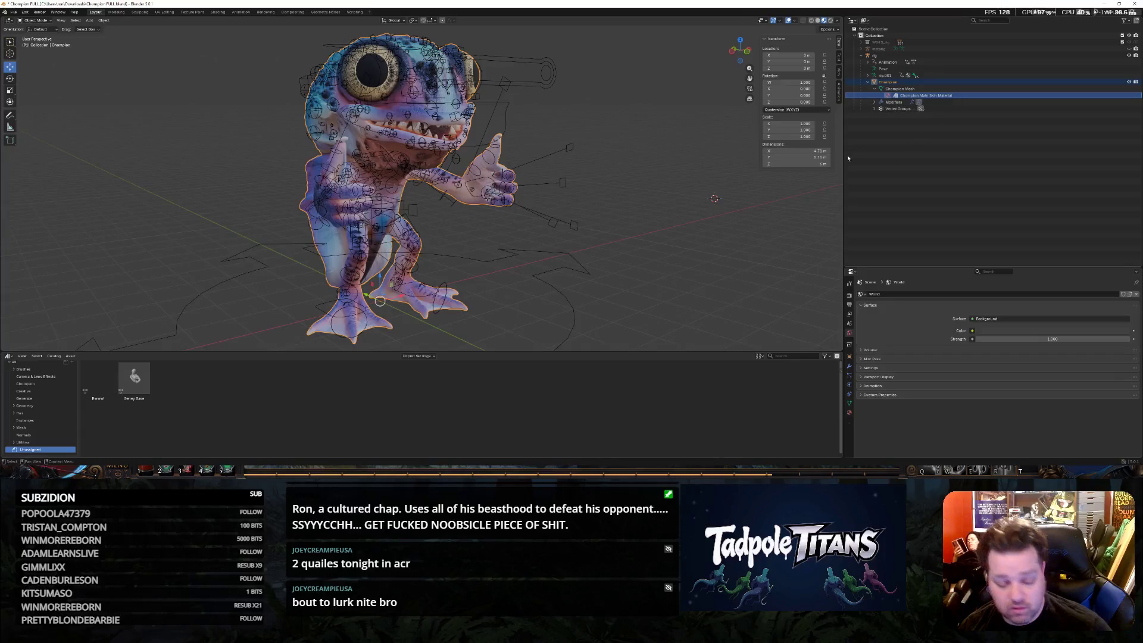
# Duplicate the Champion frog, inspect the copy's mesh and material, then undo the duplication.
pyautogui.hotkey('shift', 'd')
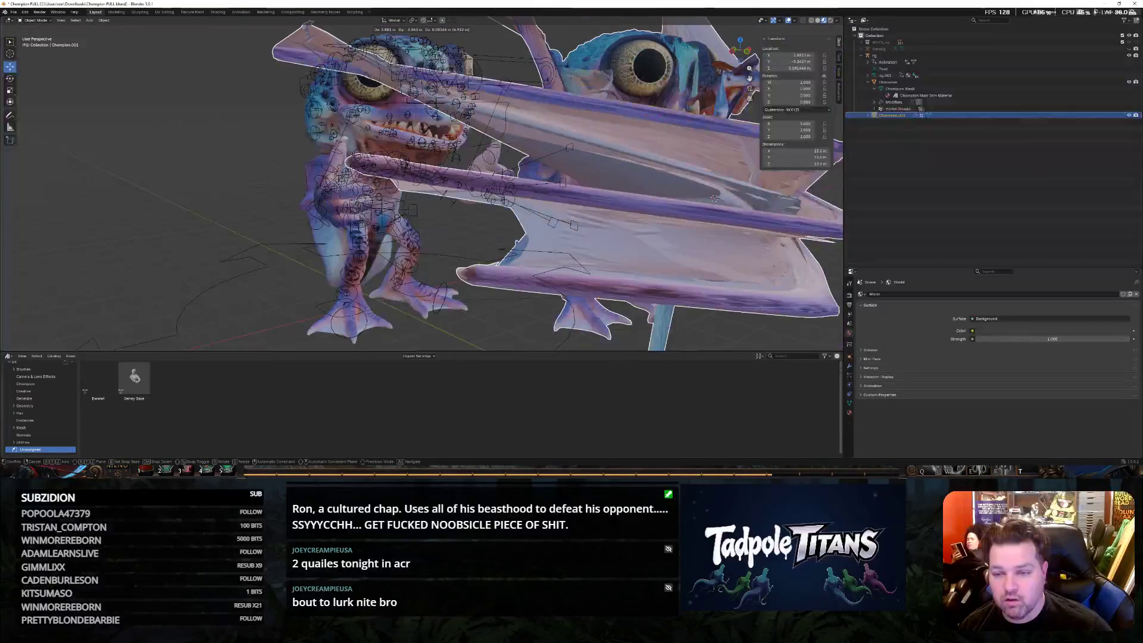
pyautogui.click(560, 185)
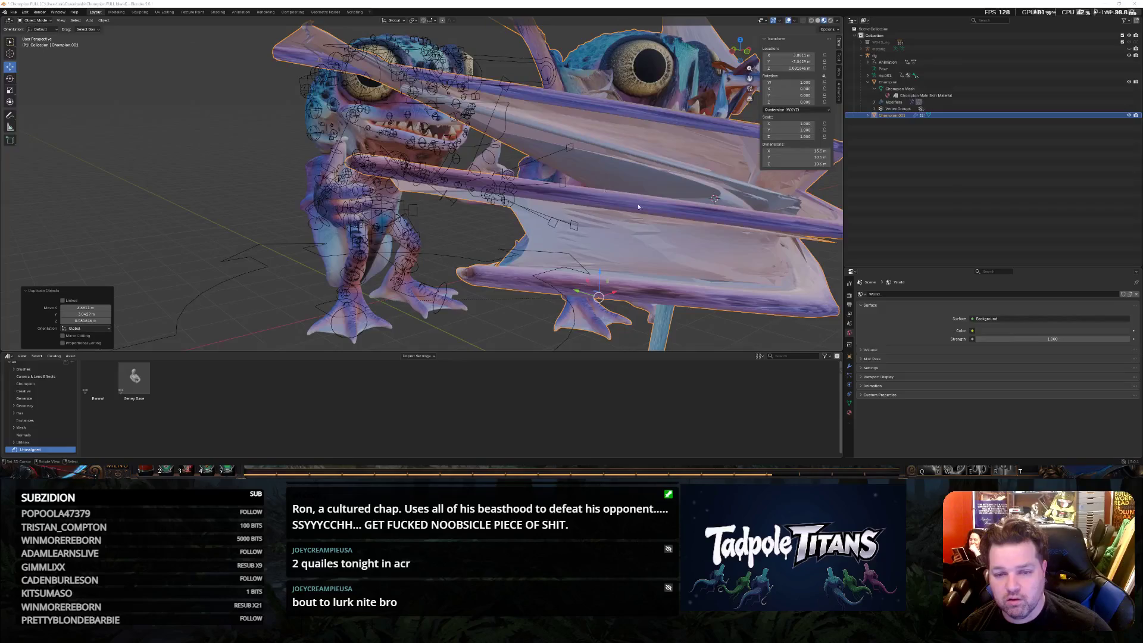
pyautogui.click(868, 115)
pyautogui.click(874, 121)
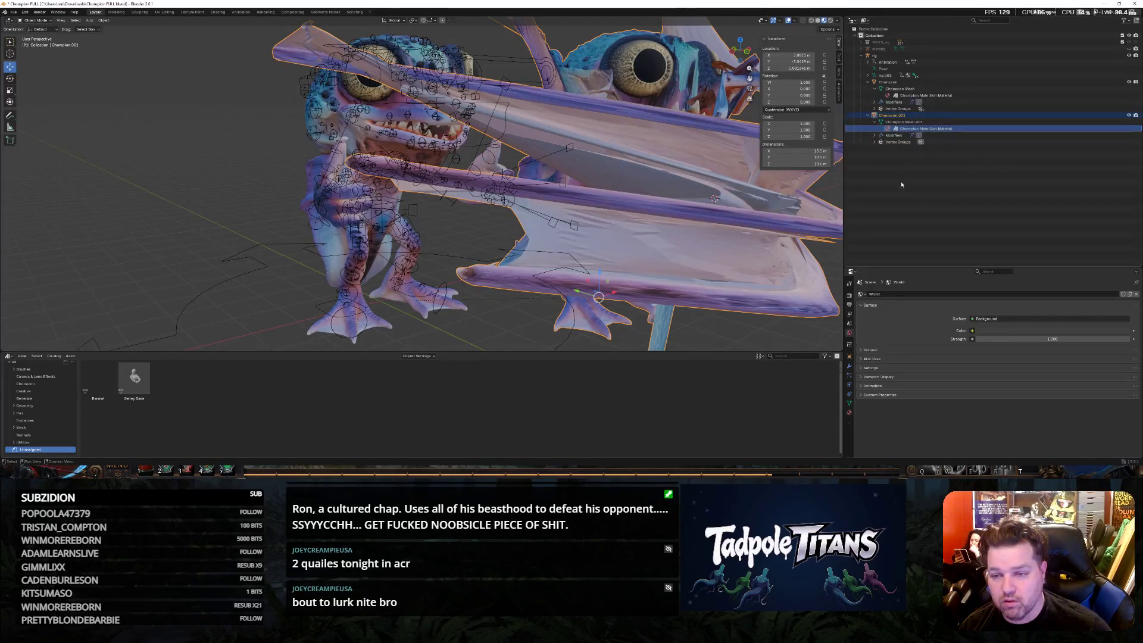
pyautogui.hotkey('ctrl', 'z')
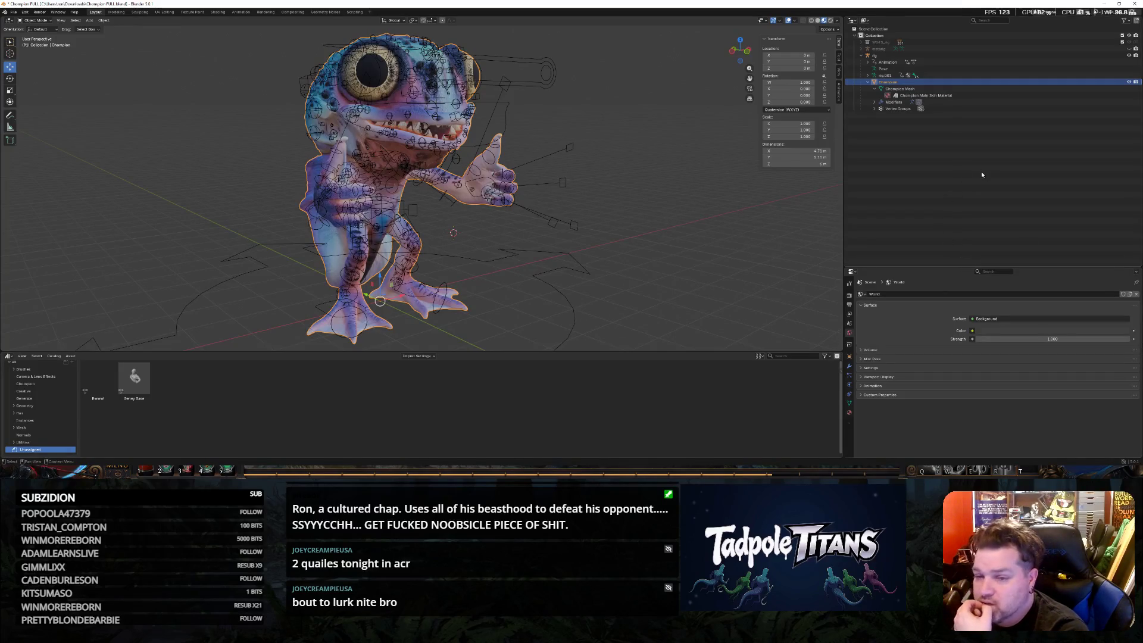
# Select the Champion mesh and material and apply Make Local > Selected Objects and Data.
pyautogui.click(929, 88)
pyautogui.click(934, 94)
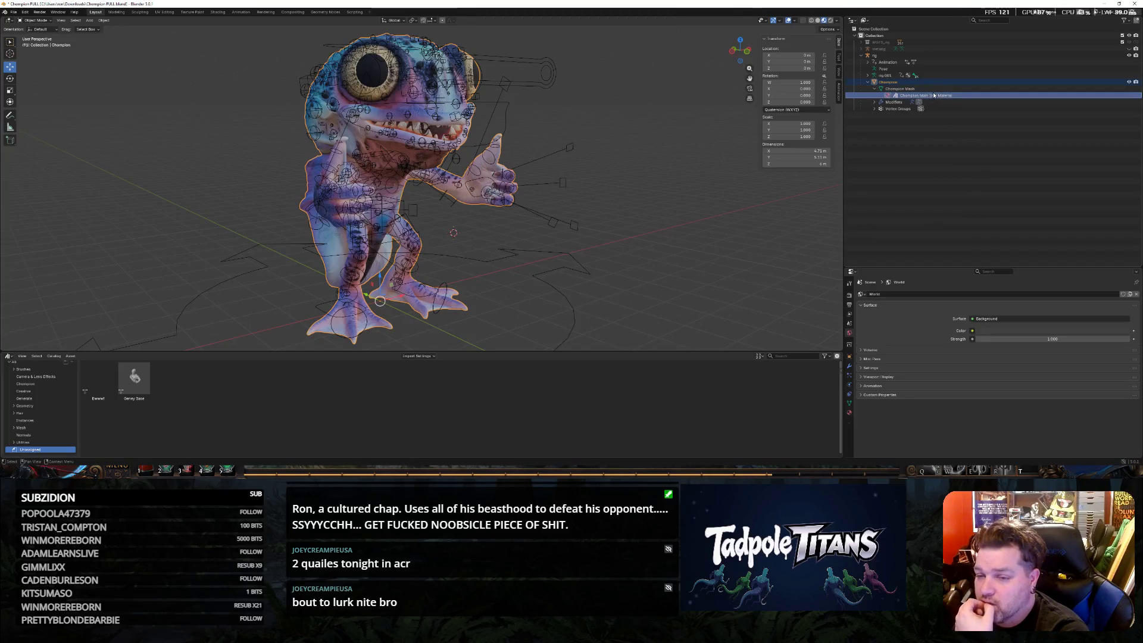
pyautogui.click(107, 20)
pyautogui.moveTo(134, 137)
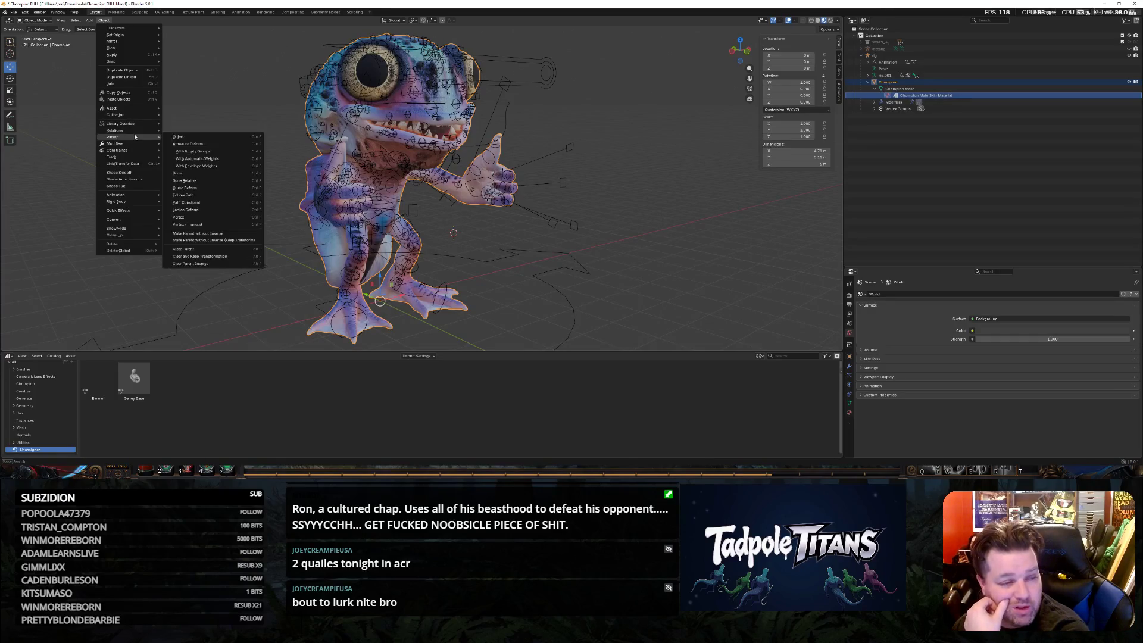
pyautogui.moveTo(218, 141)
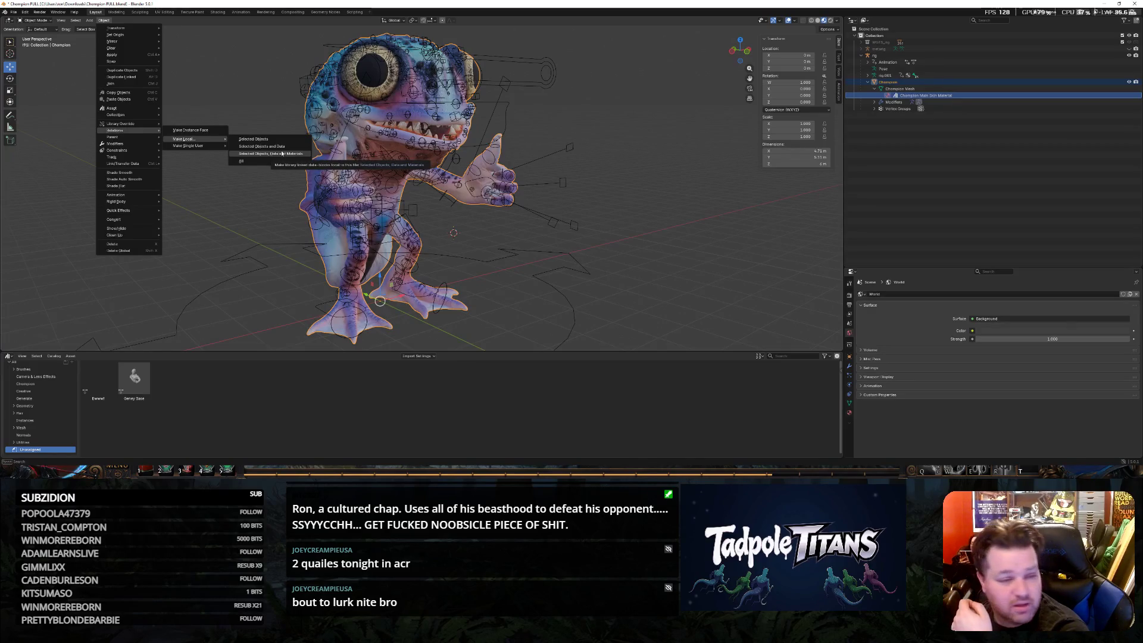
pyautogui.click(283, 146)
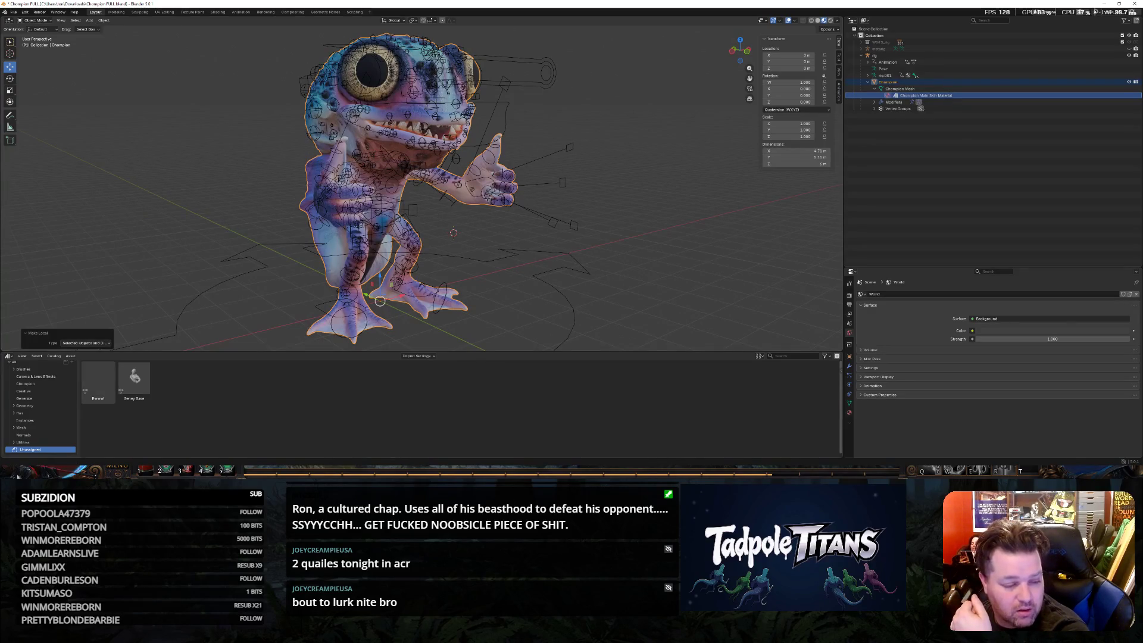
pyautogui.scroll(1, 47, 434)
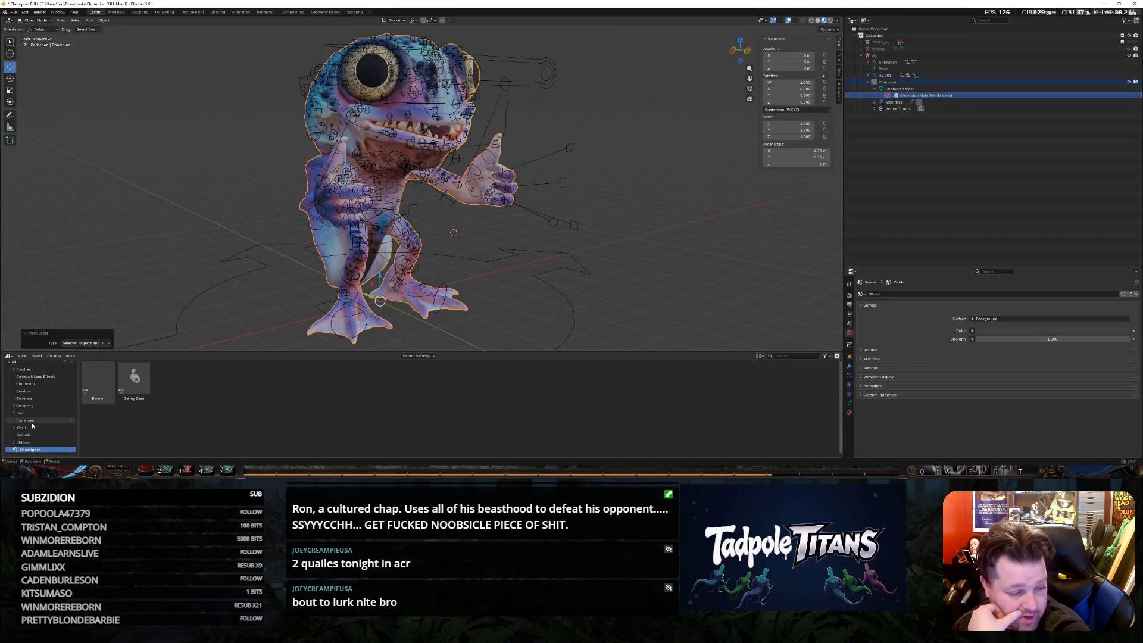
pyautogui.scroll(-1, 57, 378)
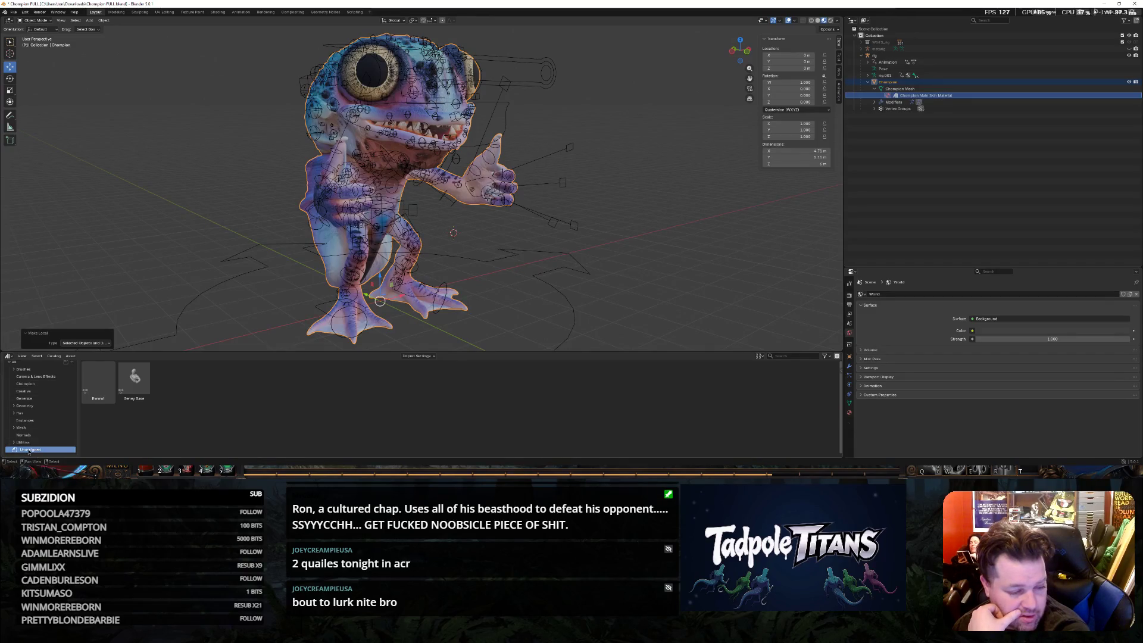
pyautogui.click(48, 451)
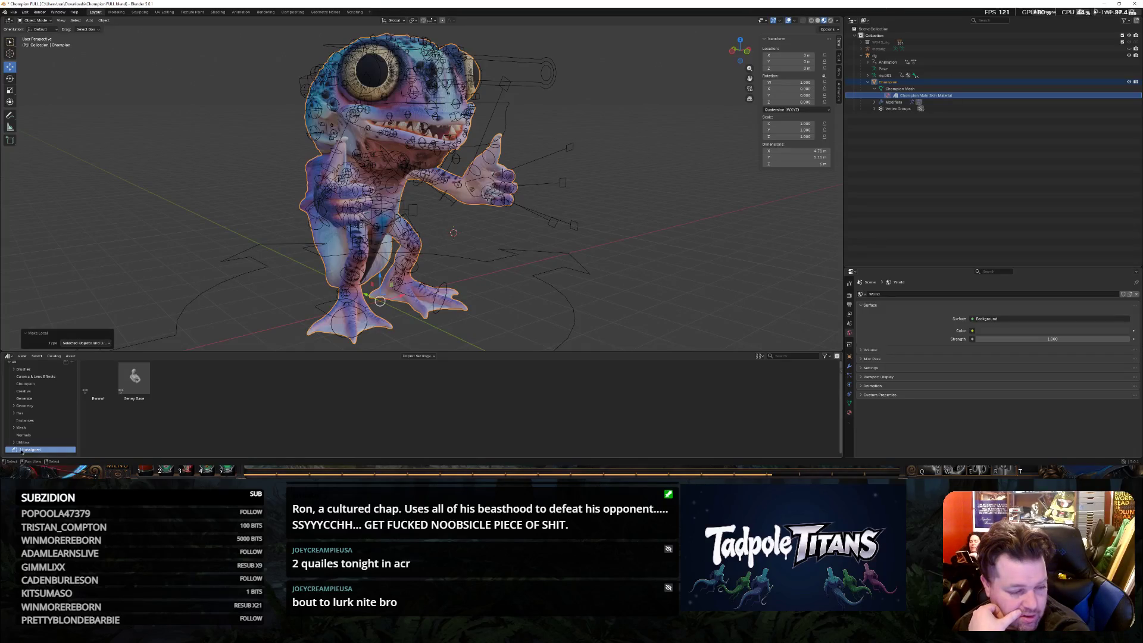
pyautogui.press('F2')
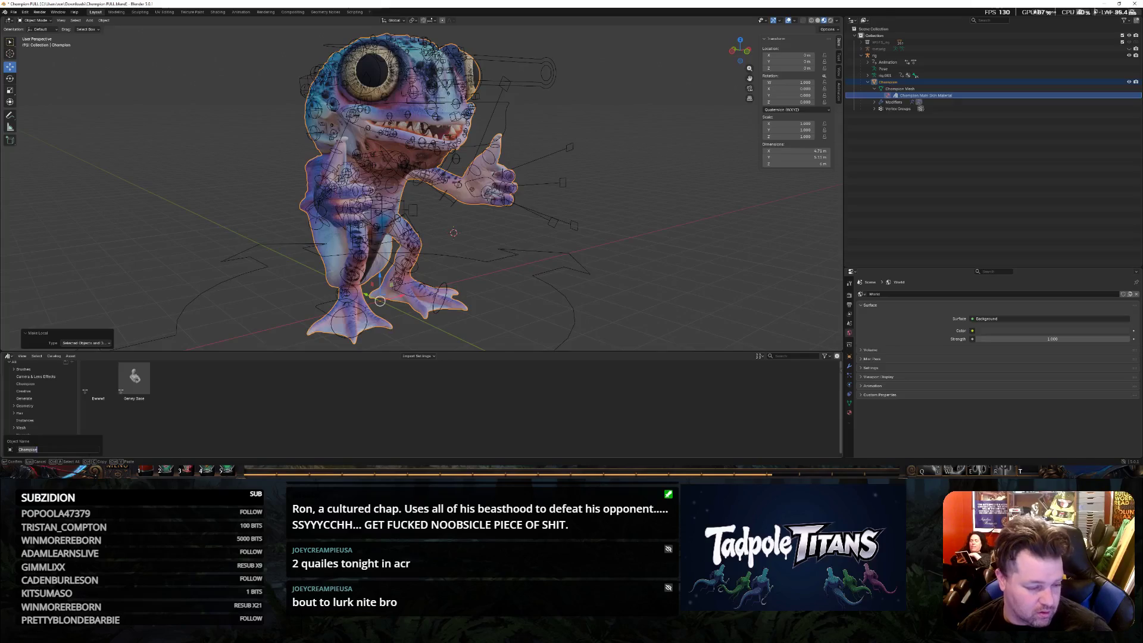
pyautogui.press('Escape')
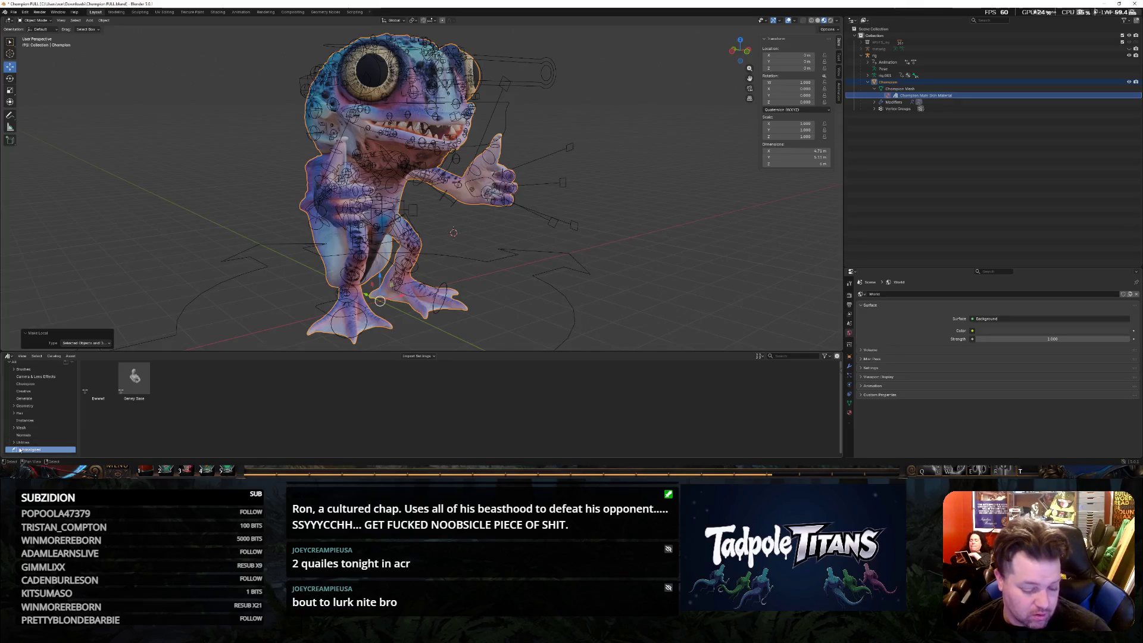
pyautogui.press('F2')
pyautogui.write('C')
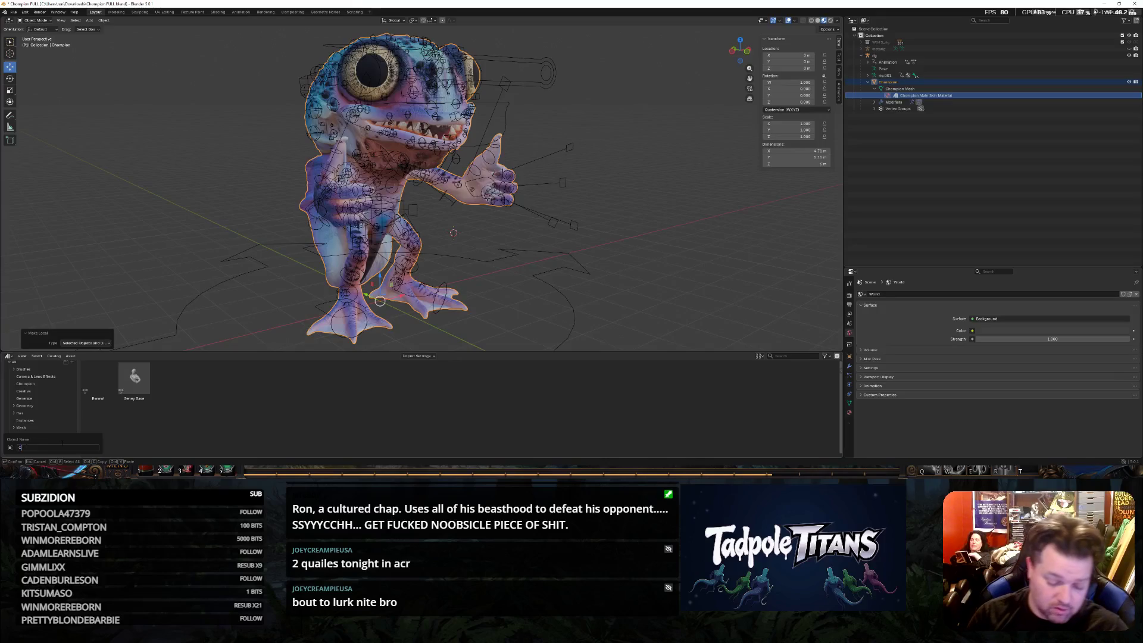
pyautogui.write('hamp 2')
pyautogui.press('Return')
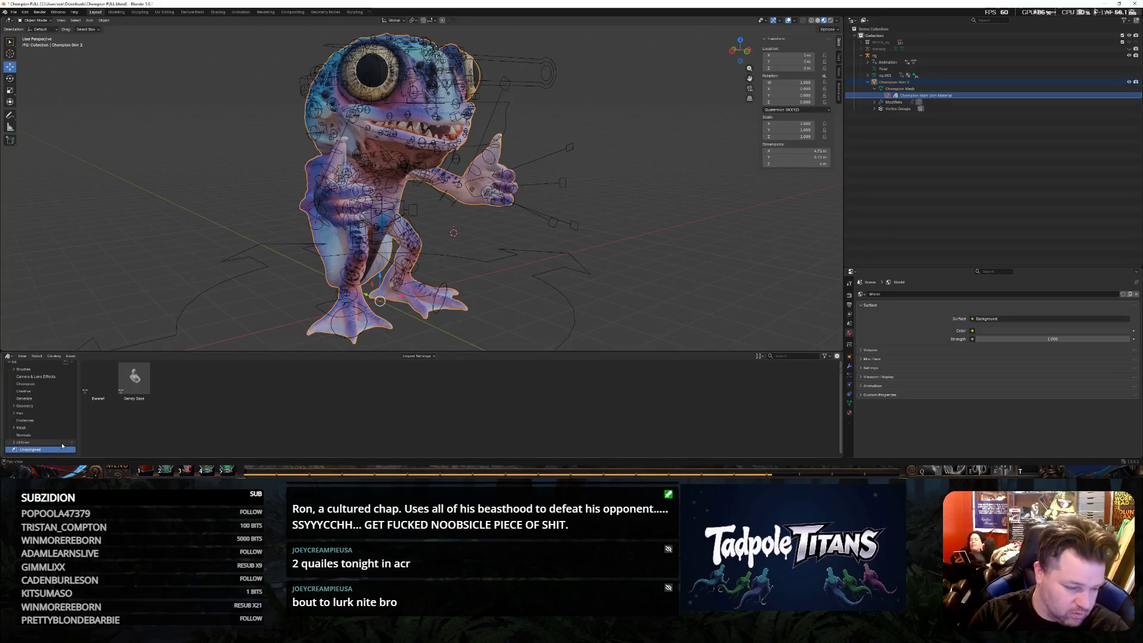
pyautogui.scroll(-2, 50, 415)
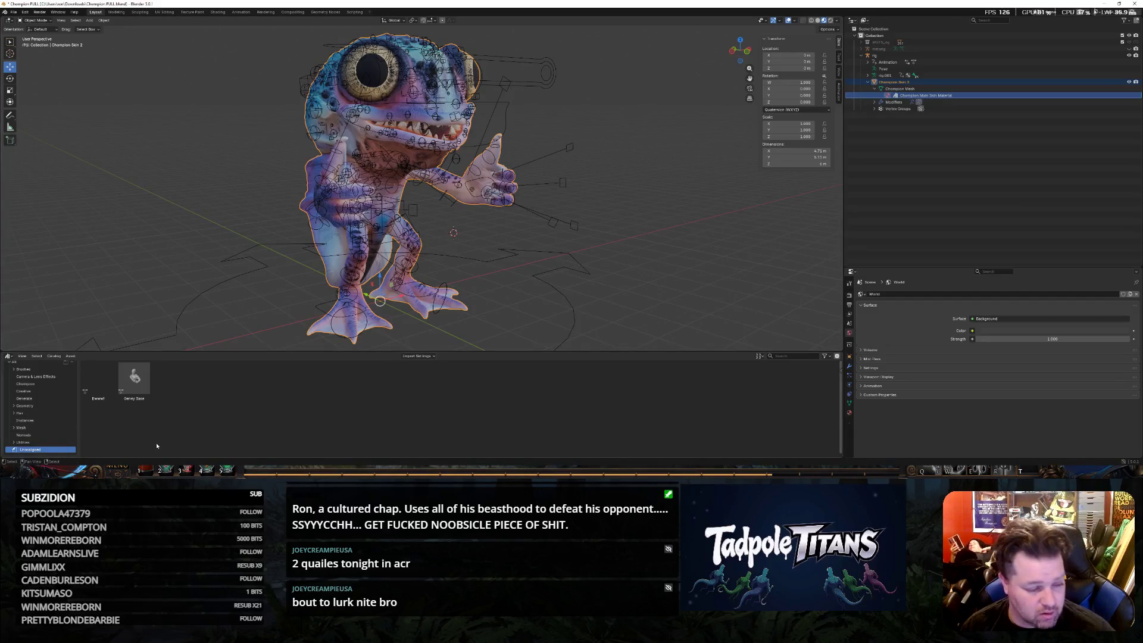
pyautogui.hotkey('ctrl', 'z')
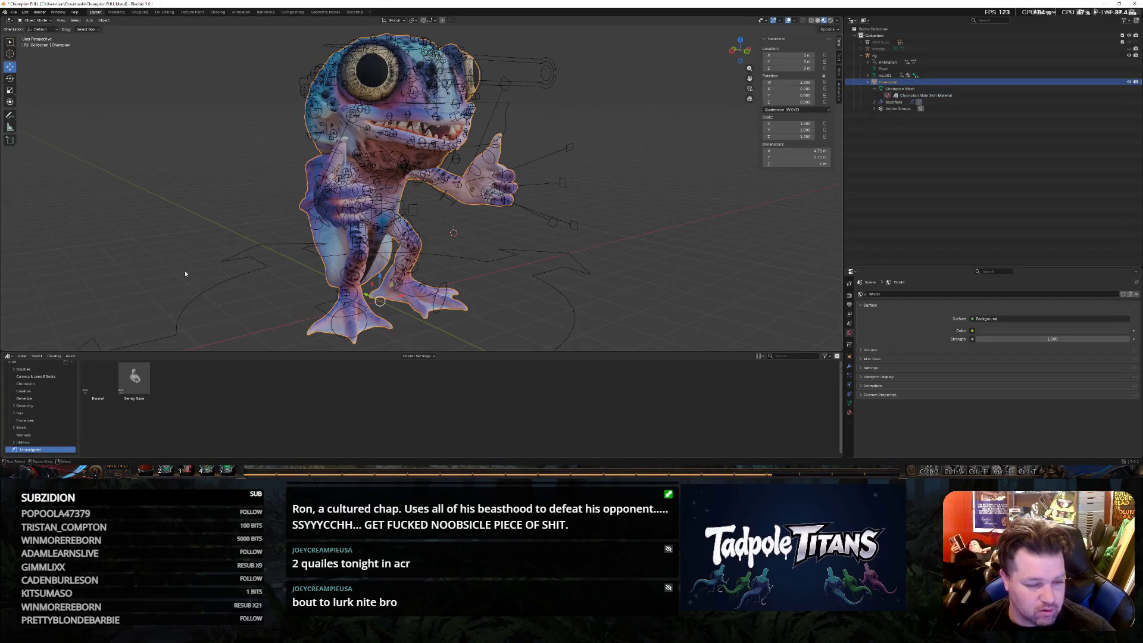
# Deselect the frog and show the Champion catalog's assets in the Asset Browser.
pyautogui.click(185, 269)
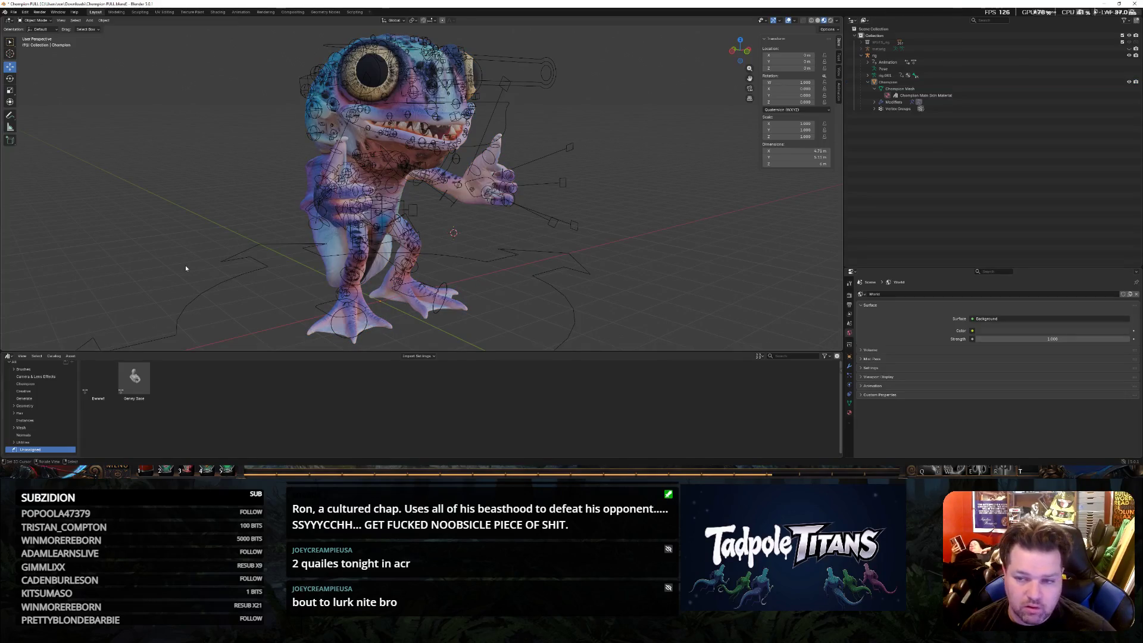
pyautogui.scroll(1, 67, 393)
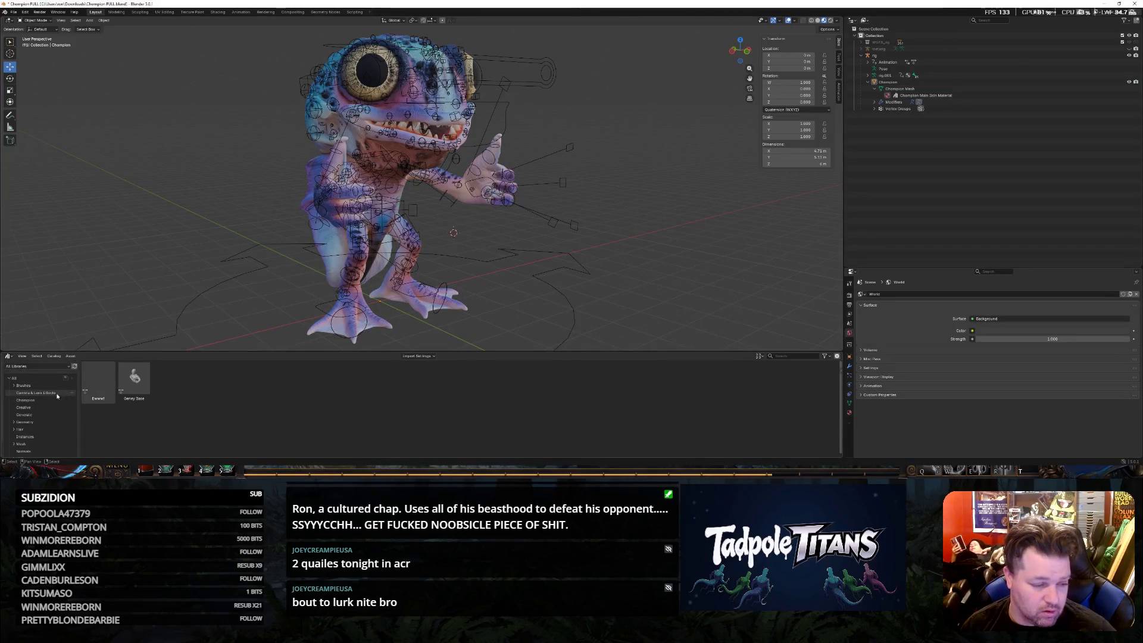
pyautogui.click(41, 402)
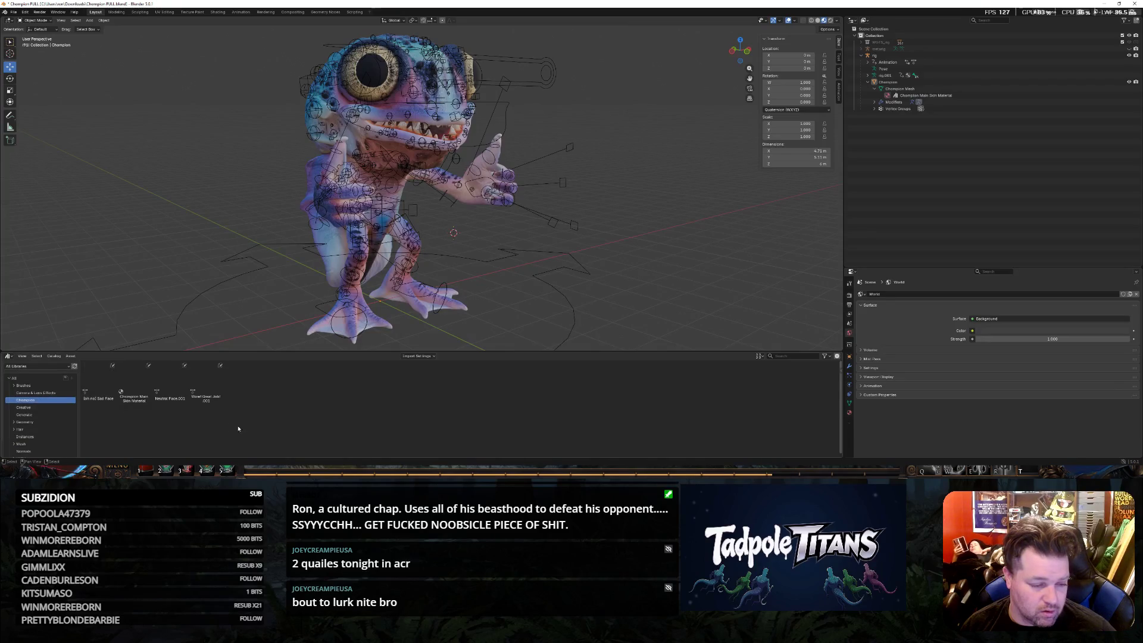
# Select the Champion Main Skin Material in the Outliner, deselect the frog, and open the undo history.
pyautogui.click(932, 95)
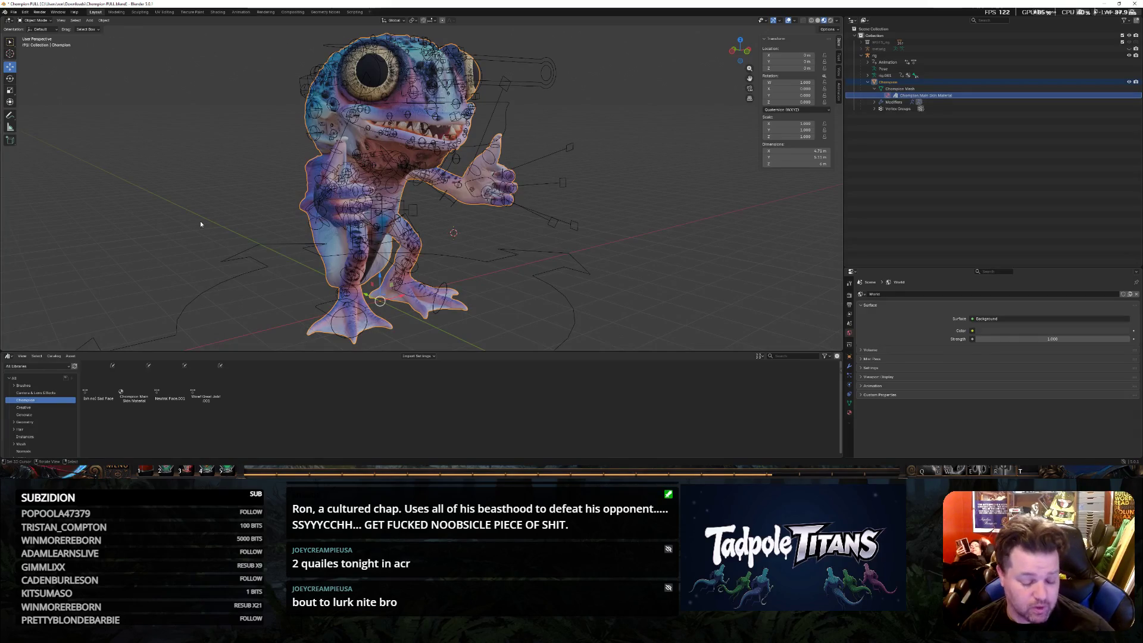
pyautogui.press('ctrl')
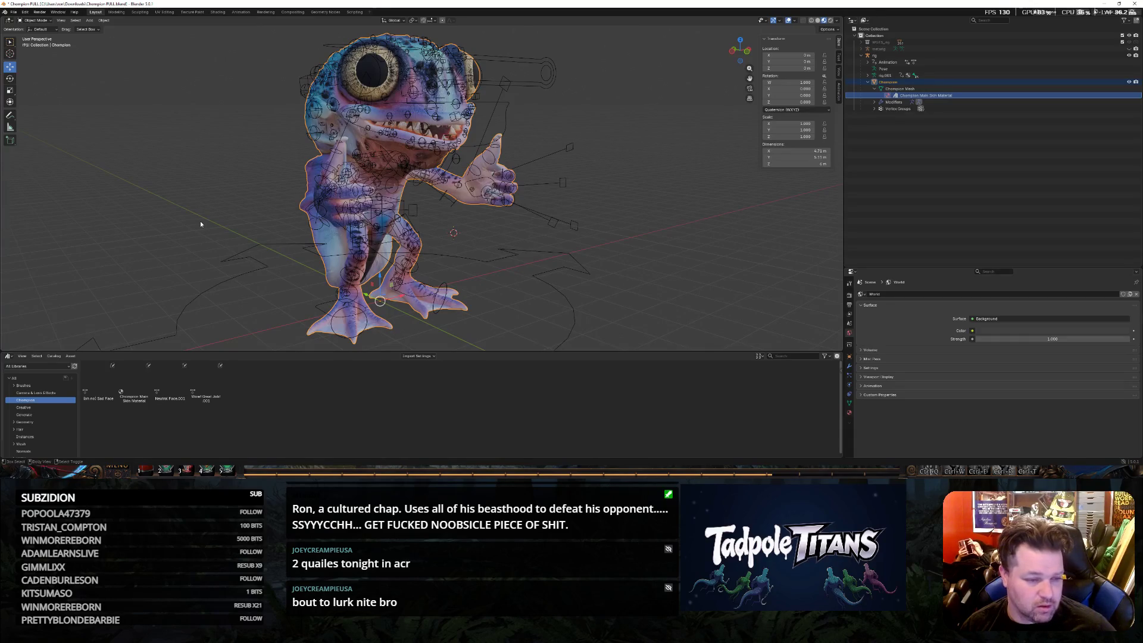
pyautogui.click(226, 245)
pyautogui.click(27, 11)
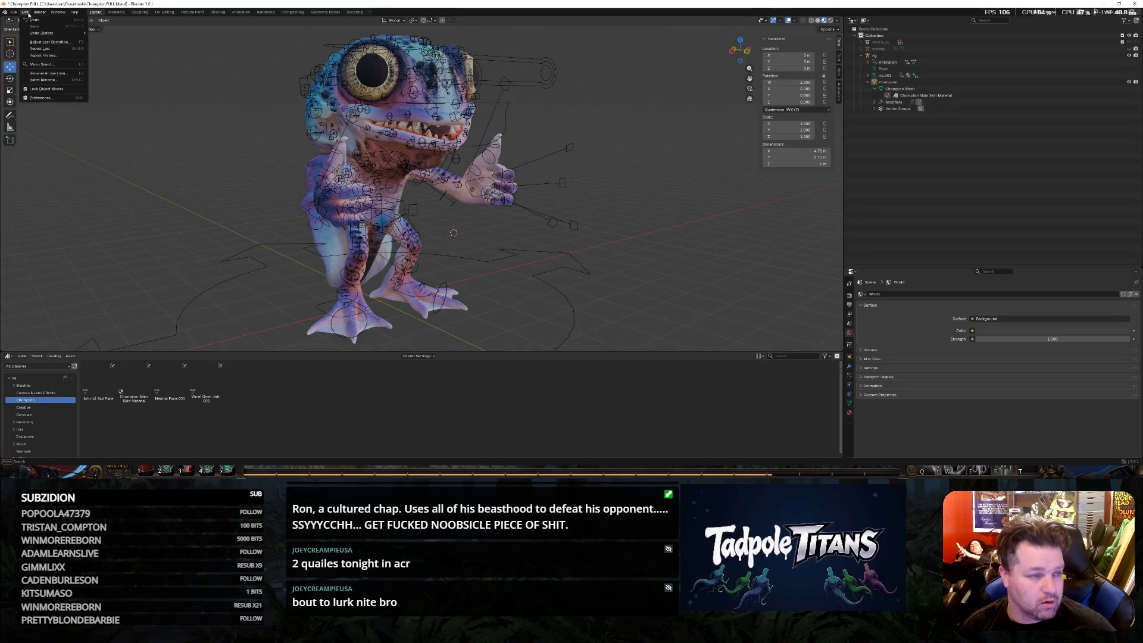
# Return to the material-selected state in the history and apply Make Local to the selection.
pyautogui.moveTo(51, 32)
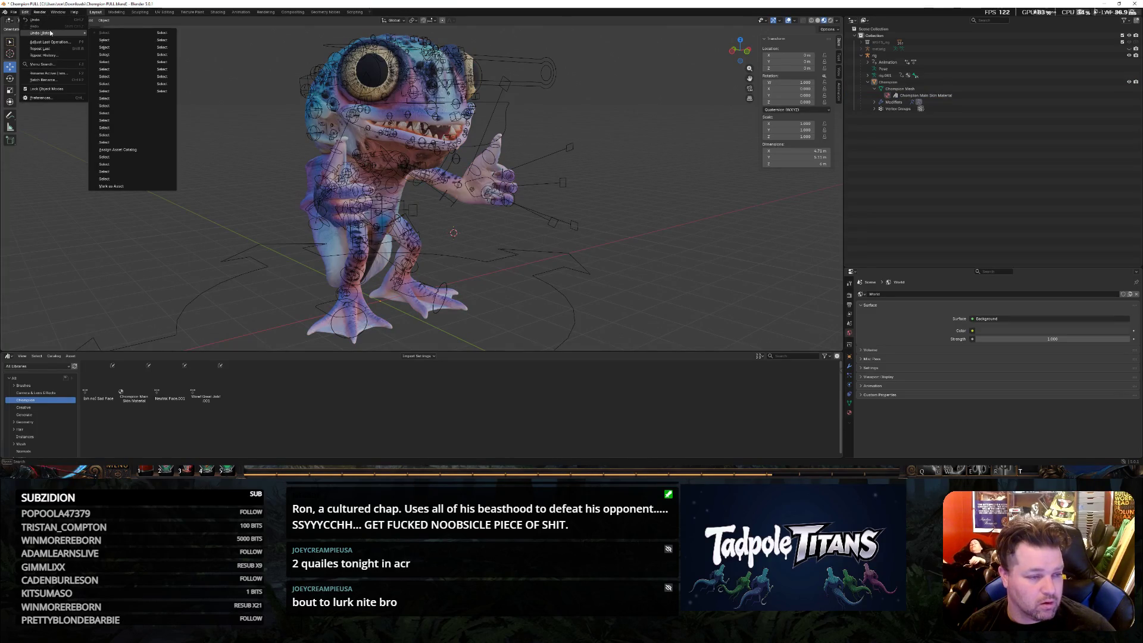
pyautogui.click(926, 95)
pyautogui.click(102, 20)
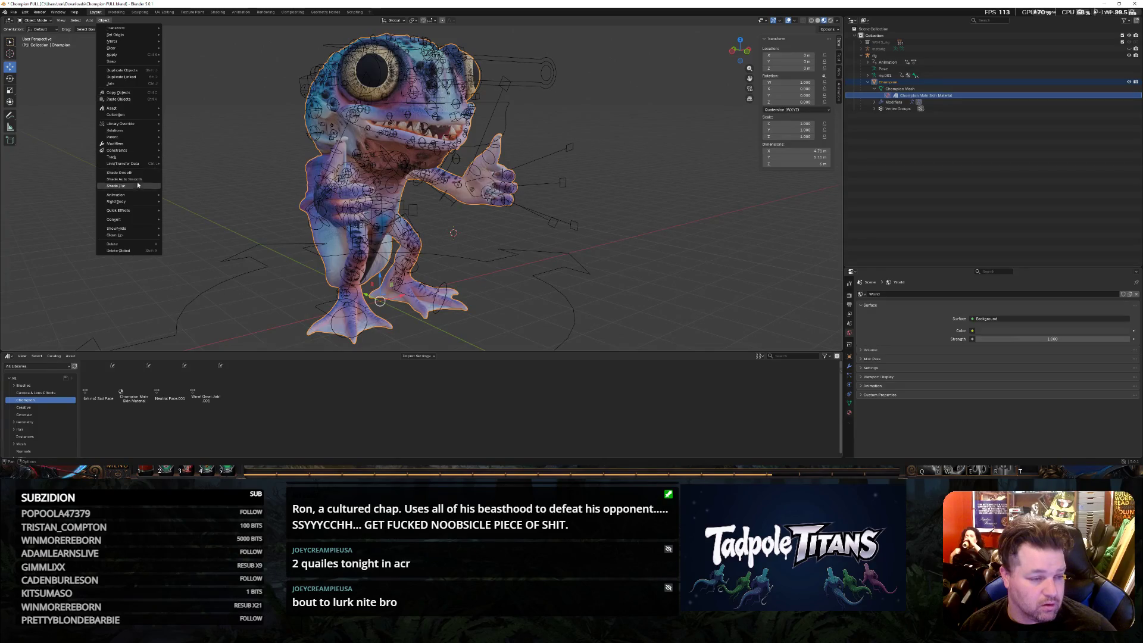
pyautogui.moveTo(148, 120)
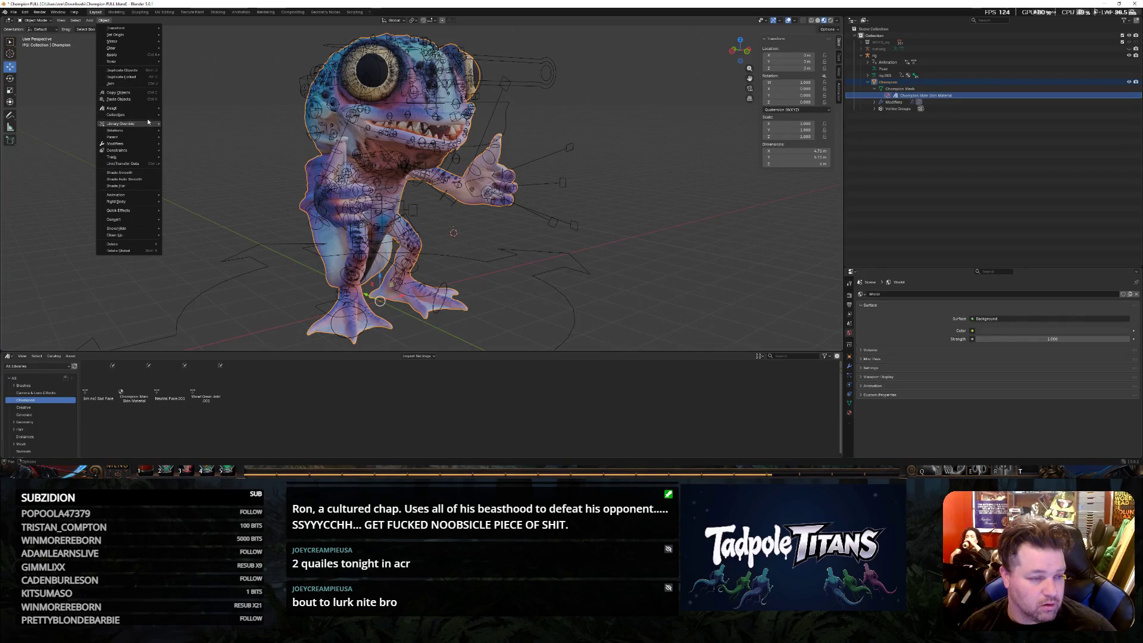
pyautogui.moveTo(151, 154)
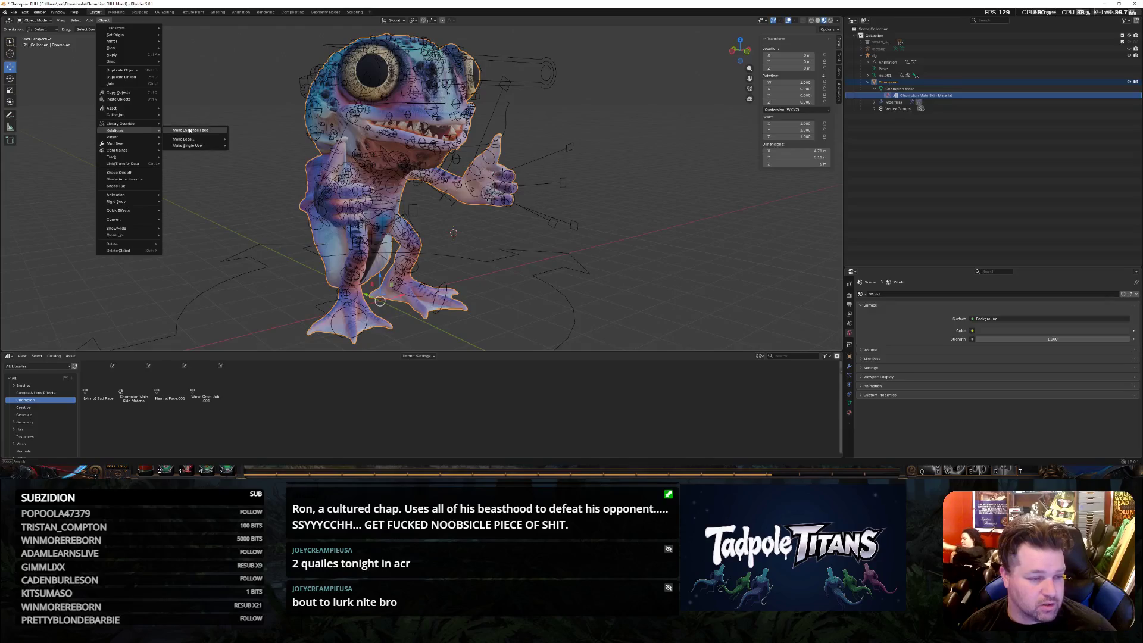
pyautogui.moveTo(214, 139)
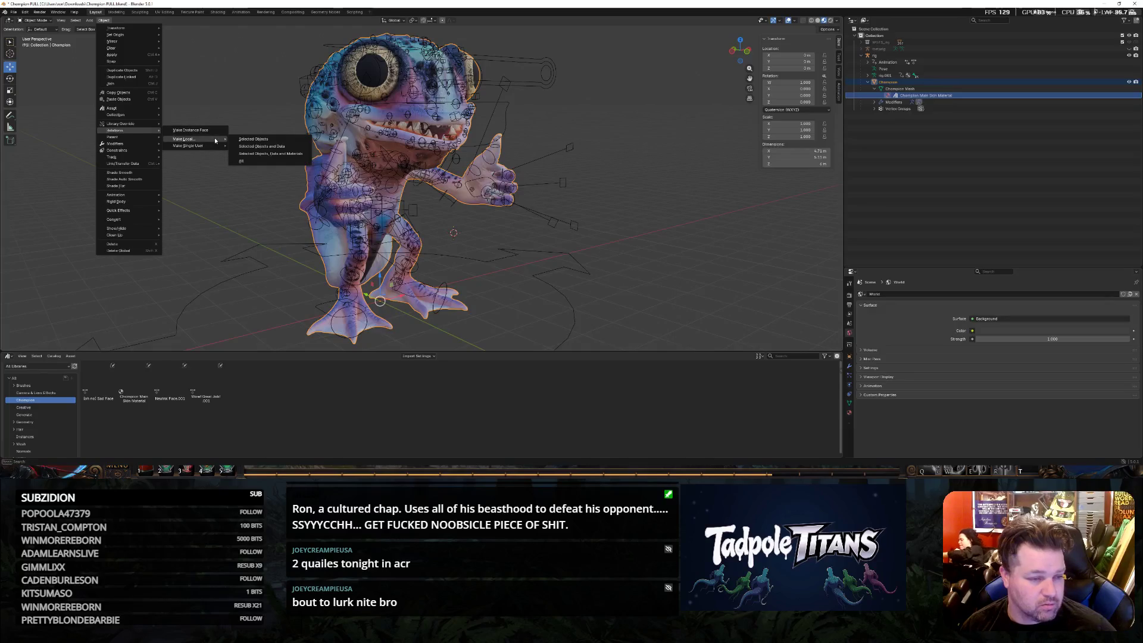
pyautogui.click(262, 146)
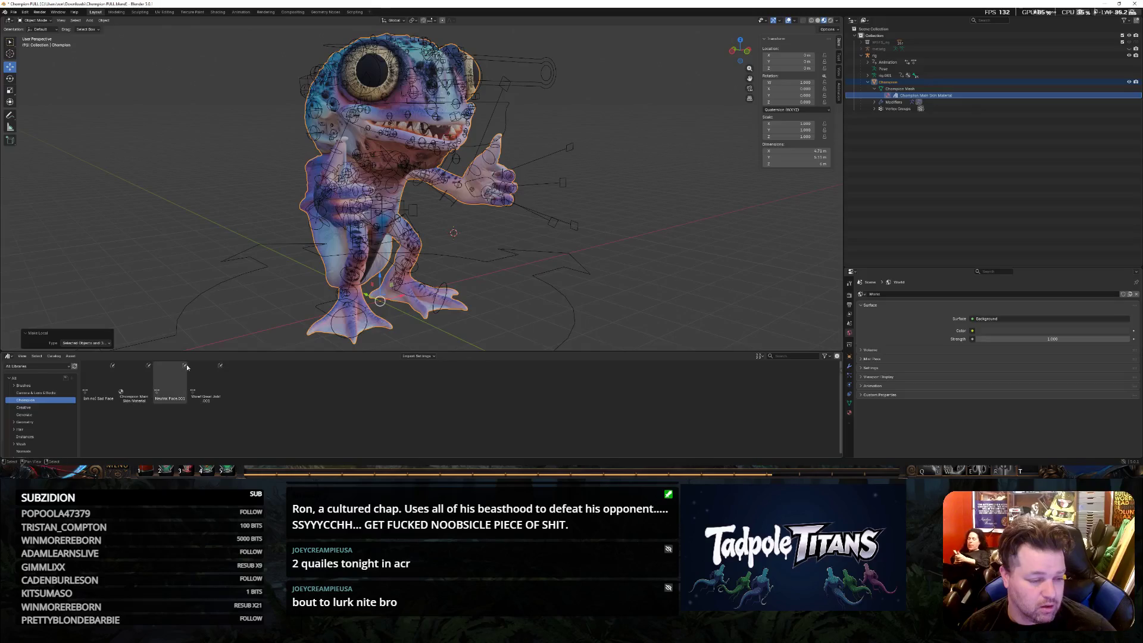
# Keep Make Local's type at Selected Objects and Data and pick the Champion Main Skin Material asset.
pyautogui.click(106, 344)
pyautogui.click(101, 358)
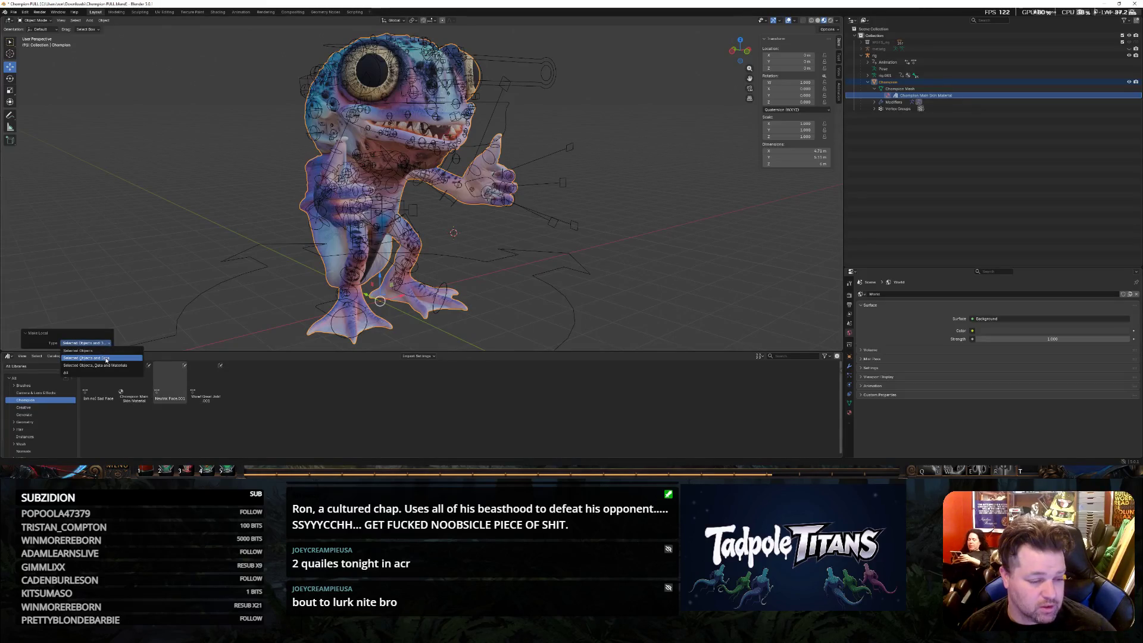
pyautogui.keyDown('shift'); pyautogui.rightClick(138, 223); pyautogui.keyUp('shift')
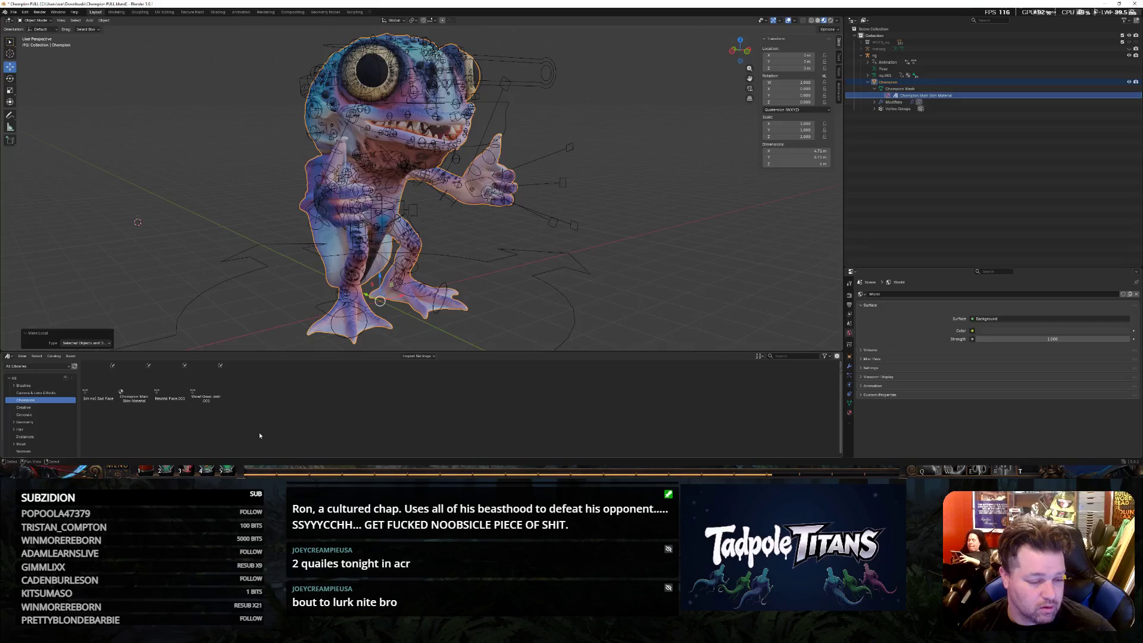
pyautogui.click(139, 395)
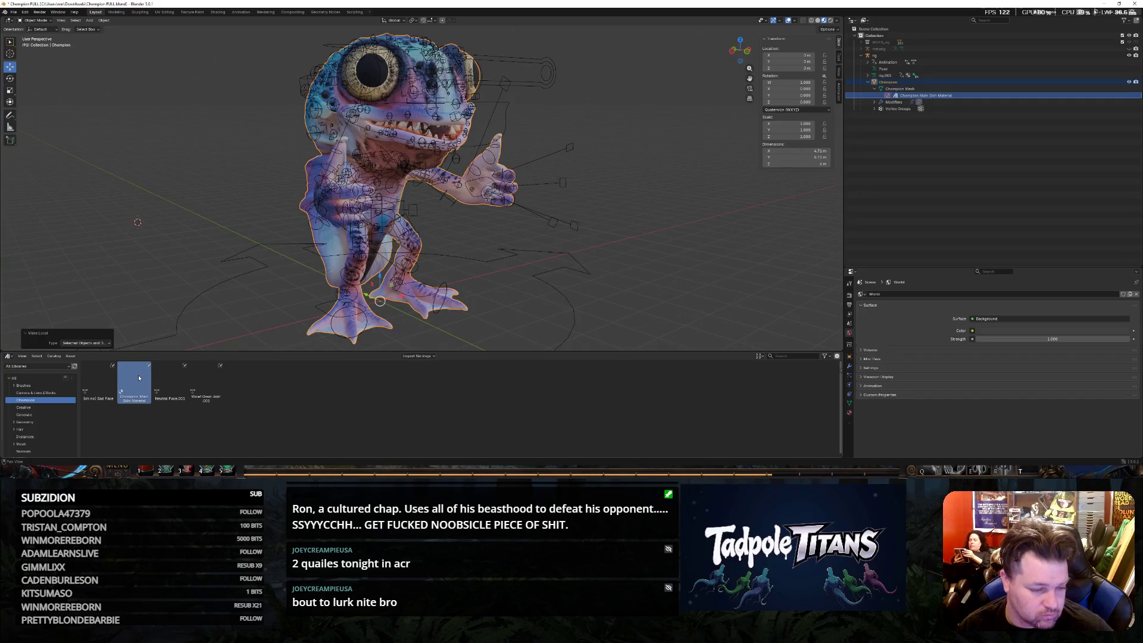
# Set the Make Local type to Selected Objects and Data for the Champion again.
pyautogui.click(93, 245)
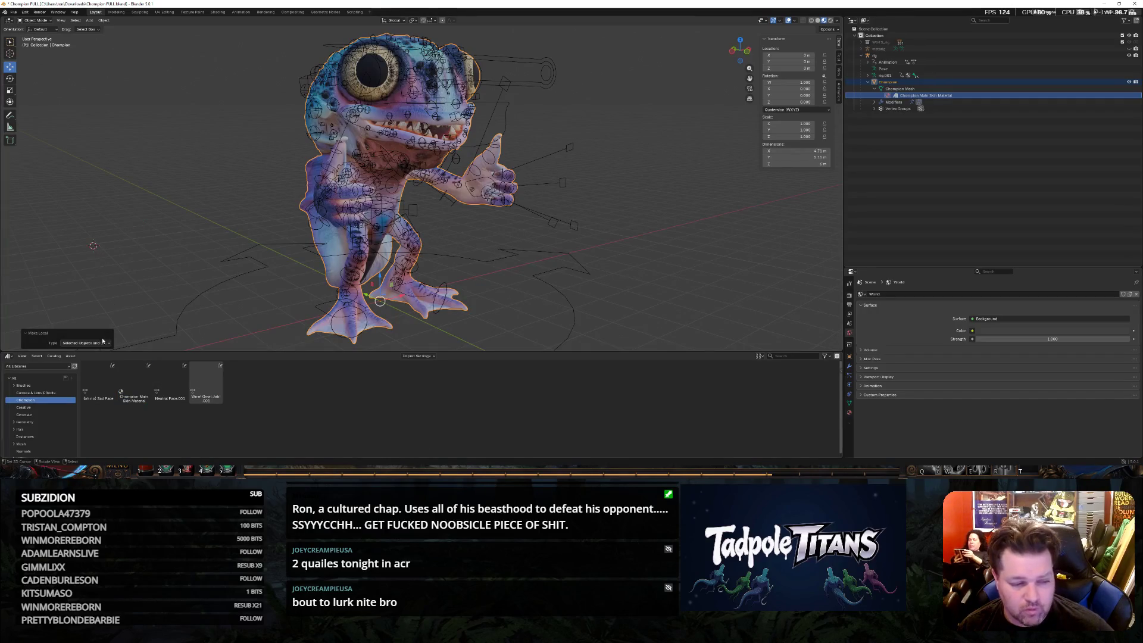
pyautogui.click(86, 344)
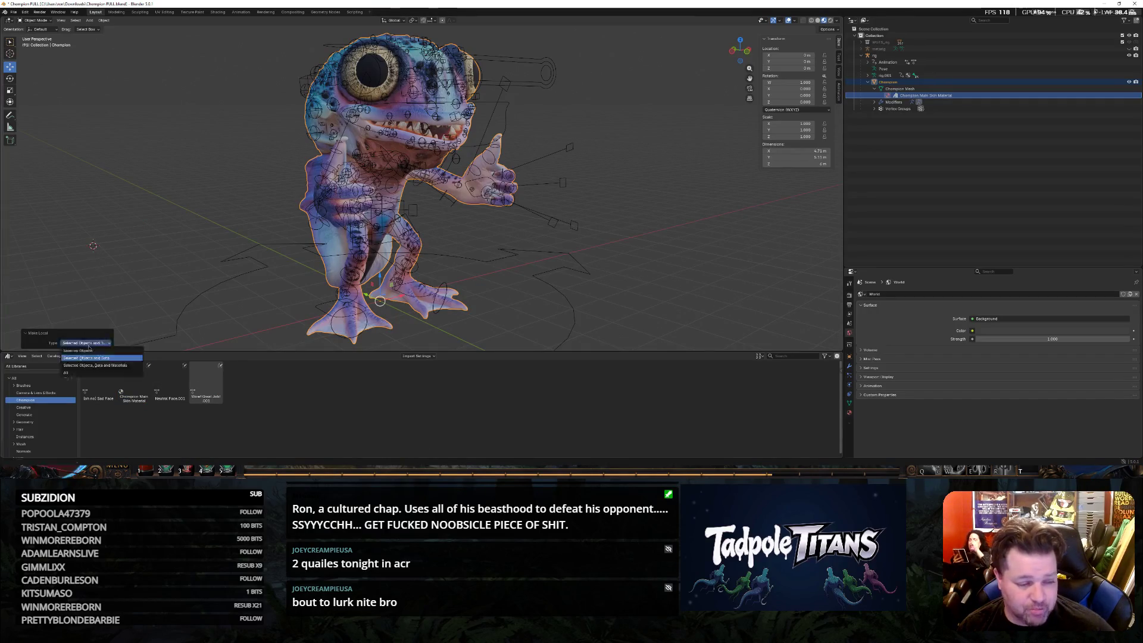
pyautogui.click(109, 357)
pyautogui.click(950, 97)
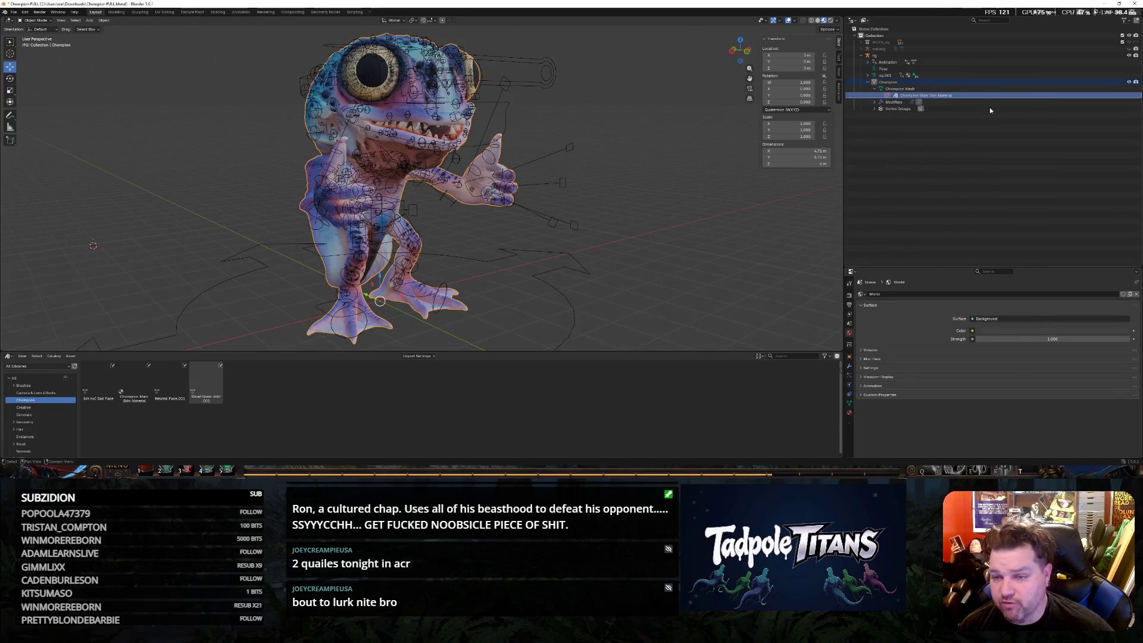
# Inspect the skin material's Library Override > Make options, then pick the Champion Main Skin Material asset.
pyautogui.click(966, 97)
pyautogui.rightClick(963, 95)
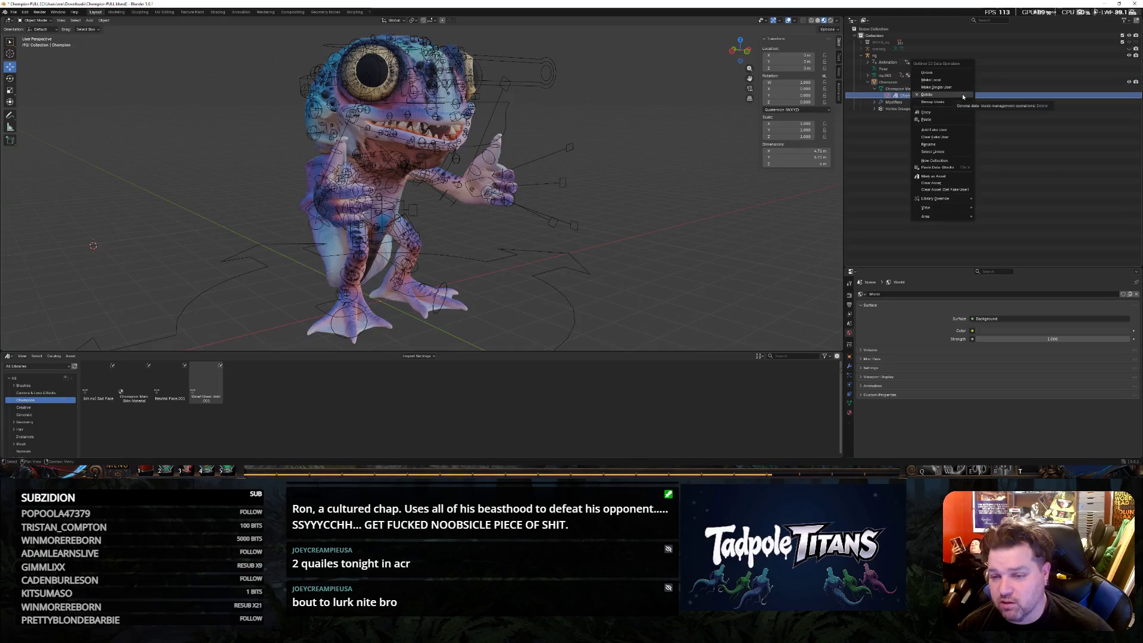
pyautogui.moveTo(953, 200)
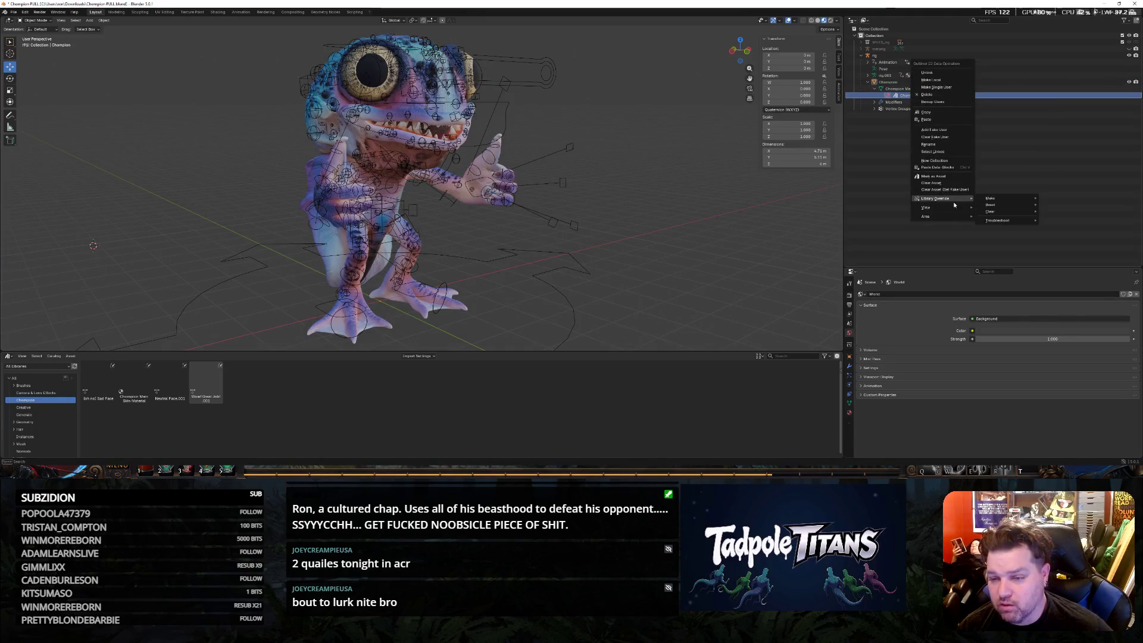
pyautogui.moveTo(1006, 197)
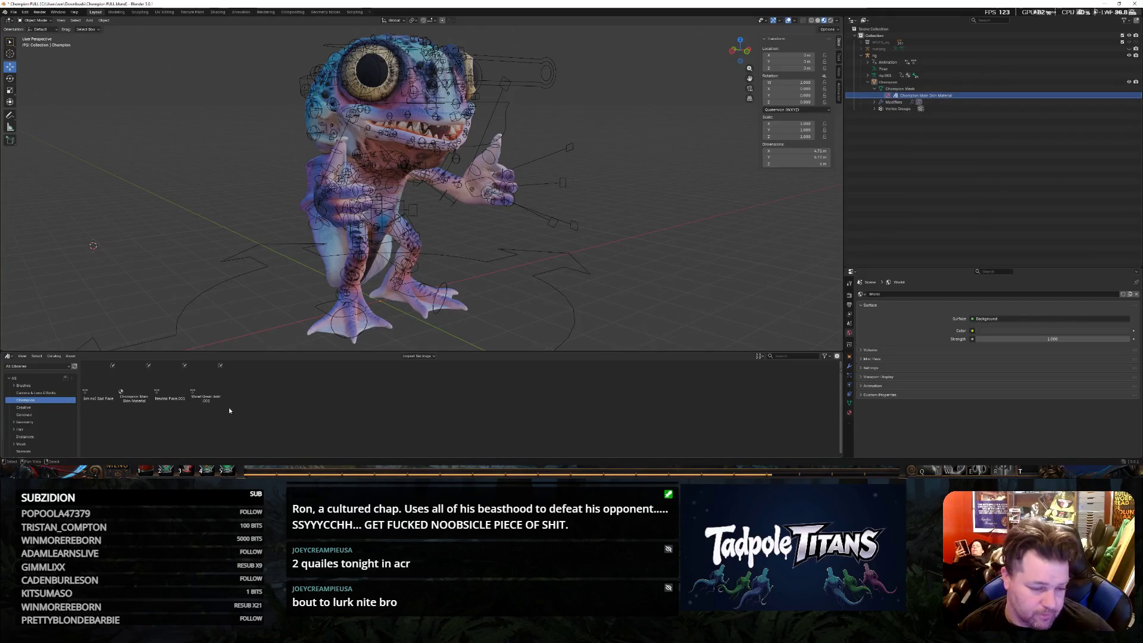
pyautogui.click(125, 389)
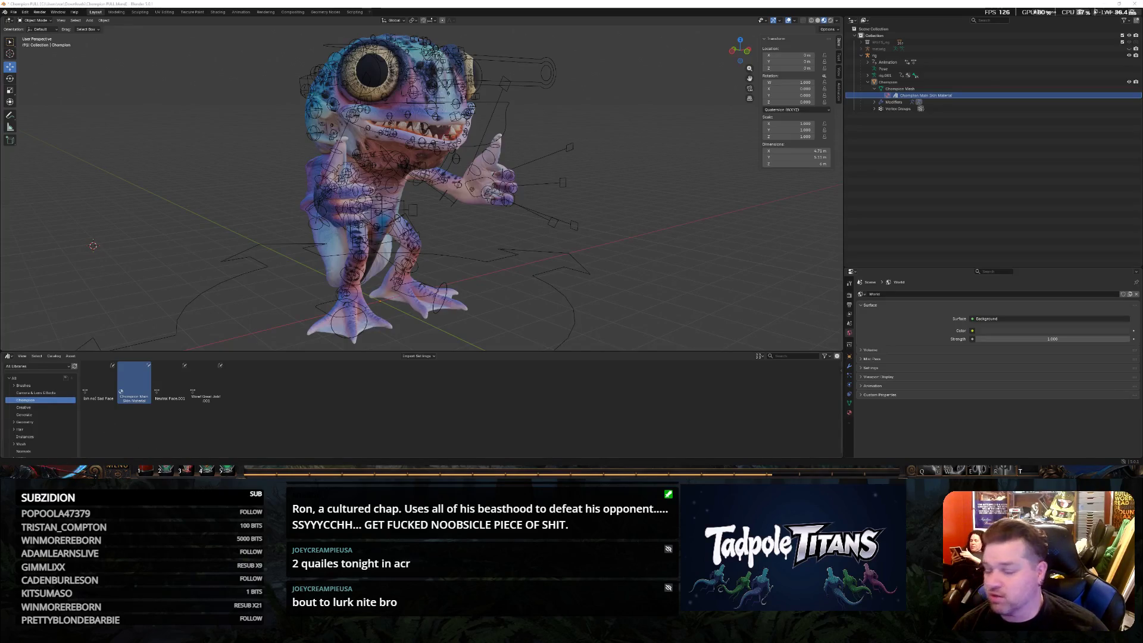
# Drag the skin material asset onto the Champion mesh and try marking the second material as an asset.
pyautogui.moveTo(134, 385)
pyautogui.mouseDown()
pyautogui.moveTo(911, 184)
pyautogui.moveTo(904, 94)
pyautogui.moveTo(888, 85)
pyautogui.mouseUp()
pyautogui.click(943, 103)
pyautogui.rightClick(942, 103)
pyautogui.click(931, 99)
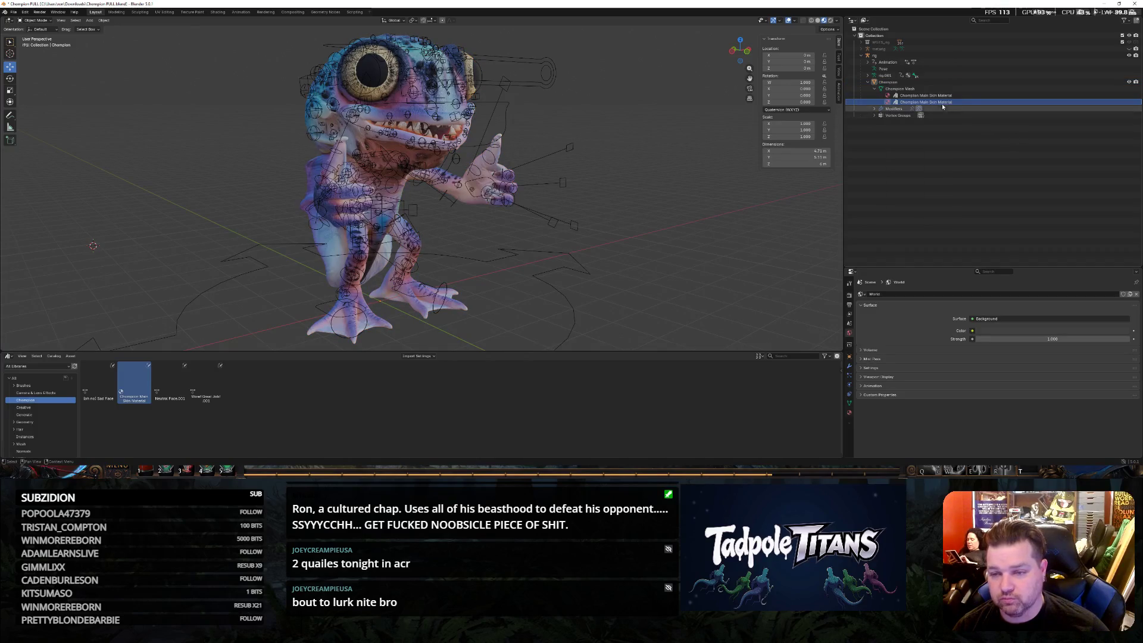
pyautogui.click(928, 101)
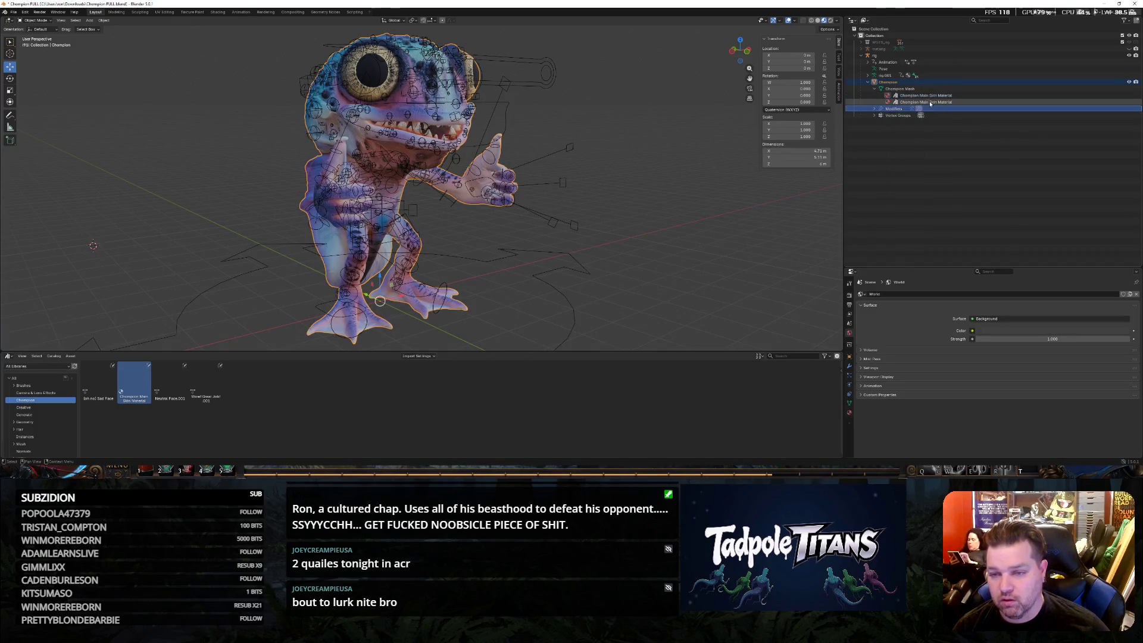
pyautogui.rightClick(925, 102)
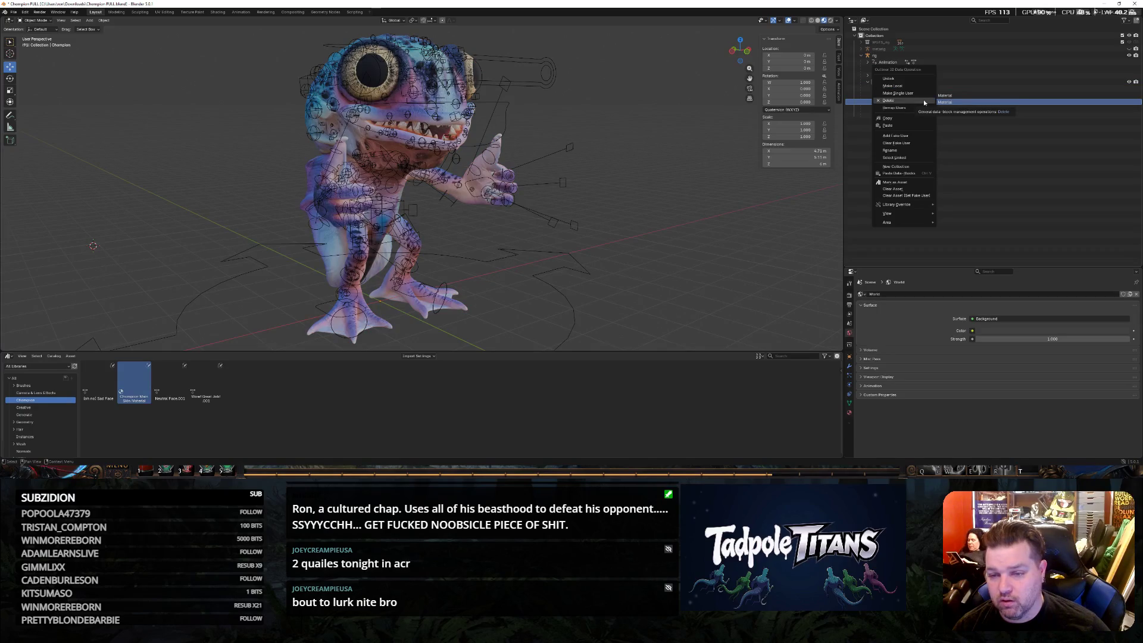
pyautogui.click(923, 183)
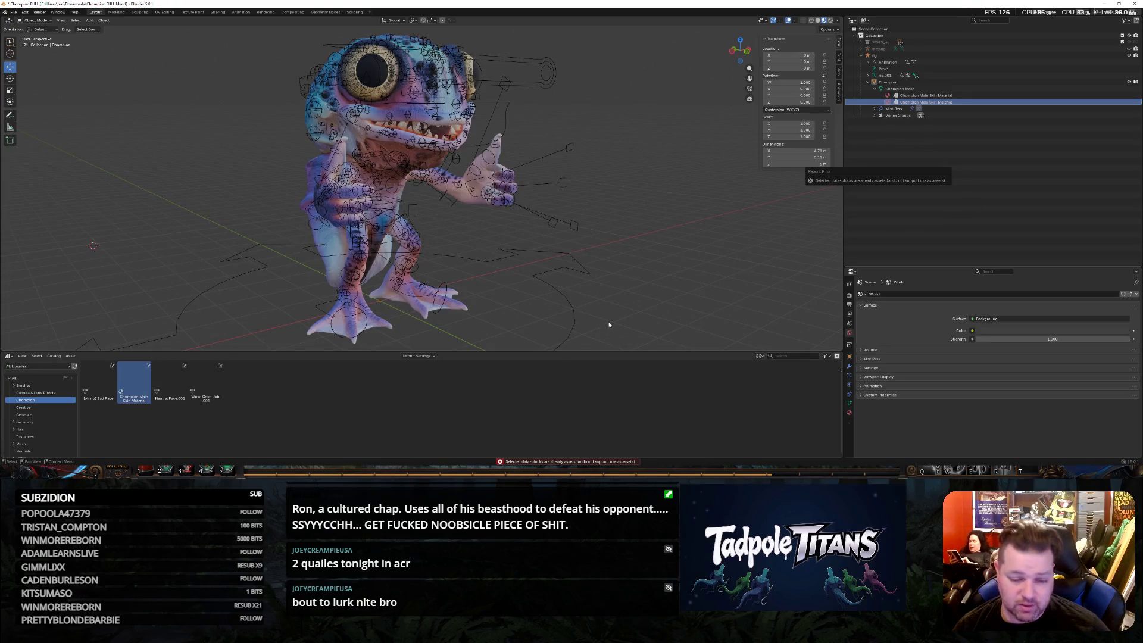
# Try marking the first skin material as an asset, then select Champion and show its material settings.
pyautogui.click(929, 95)
pyautogui.rightClick(938, 95)
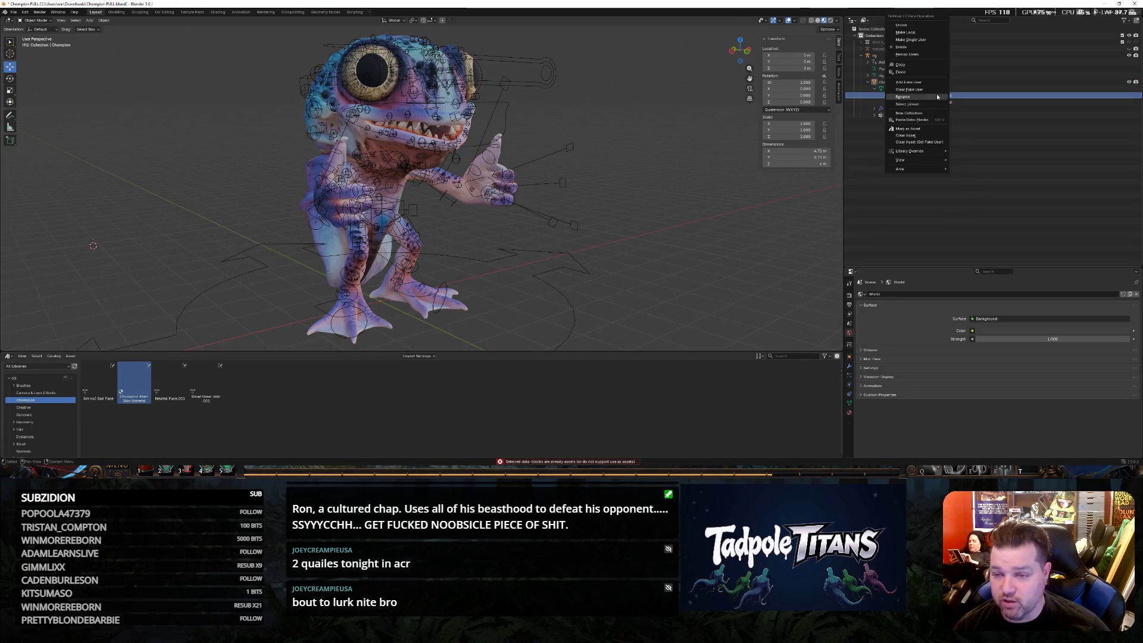
pyautogui.click(928, 129)
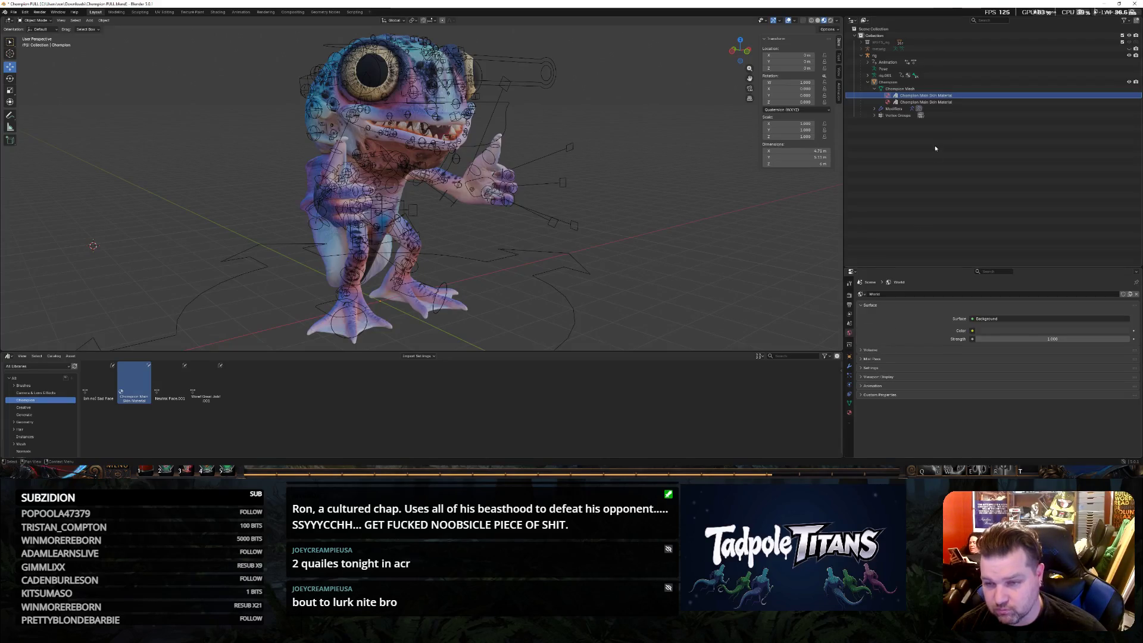
pyautogui.click(903, 88)
pyautogui.click(902, 82)
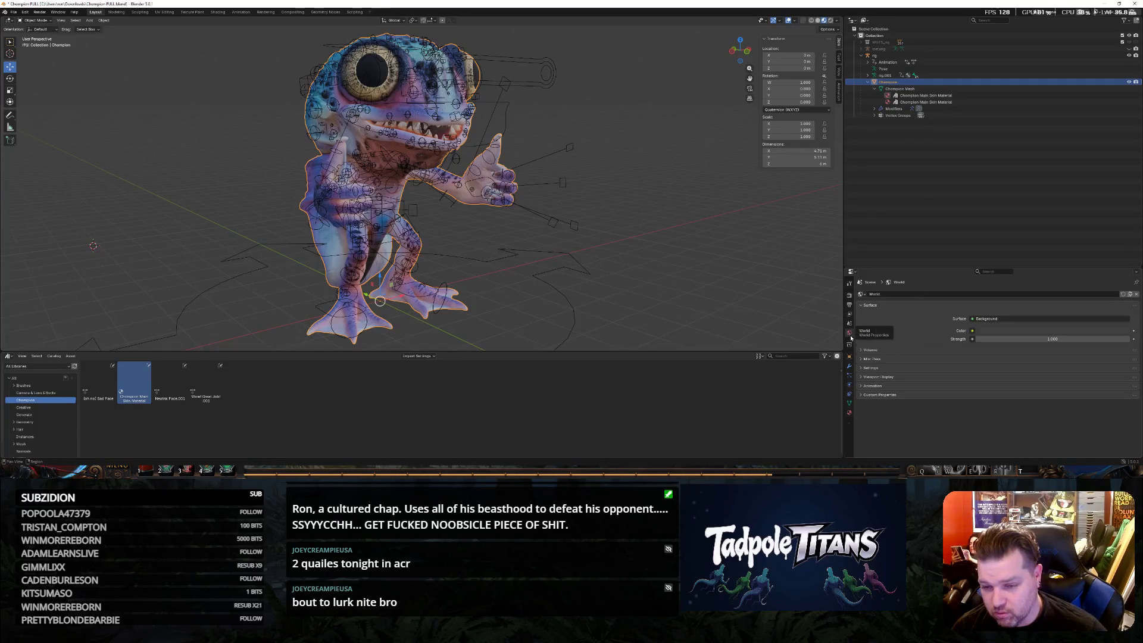
pyautogui.click(851, 411)
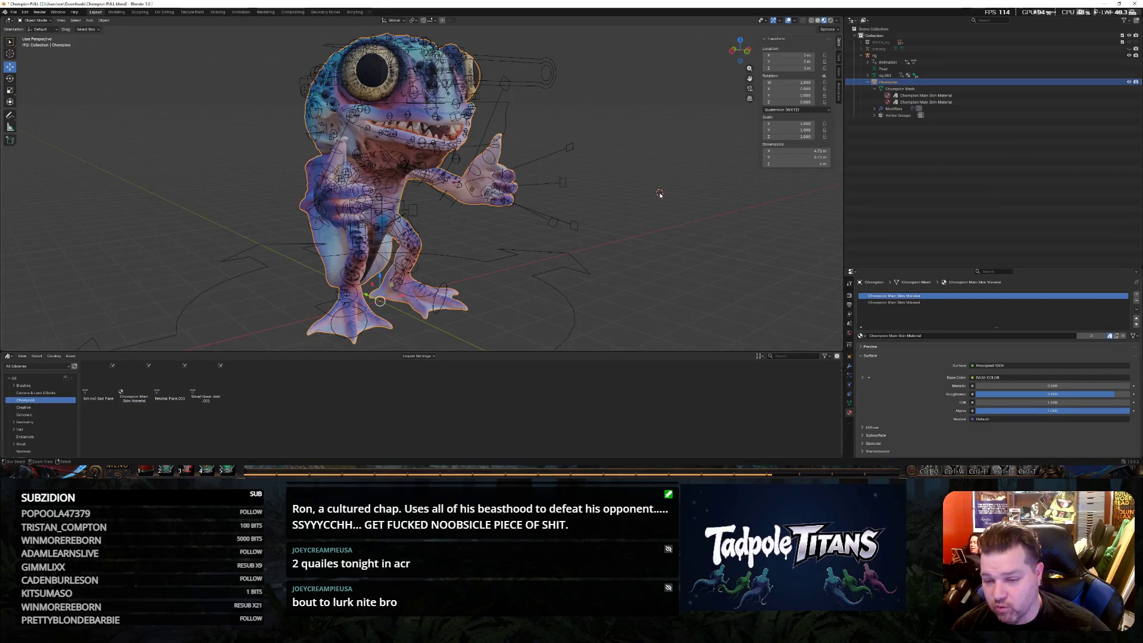
# Remove the second material slot, revert, then drag the Champion Main Skin Material asset onto Champion again.
pyautogui.hotkey('ctrl', 'z')
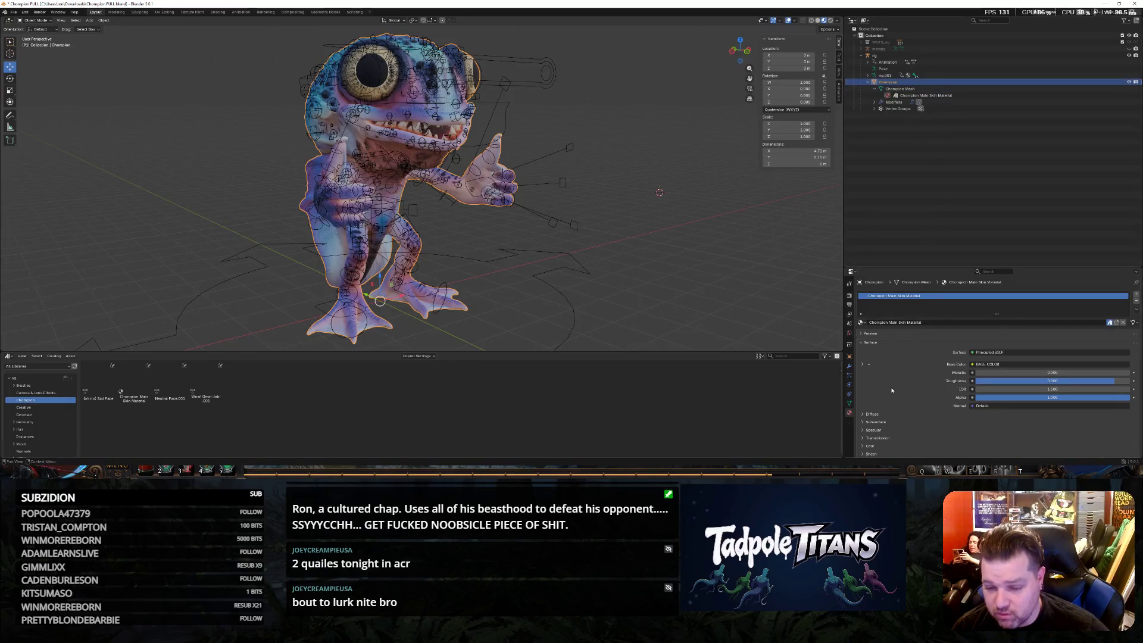
pyautogui.scroll(-2, 898, 350)
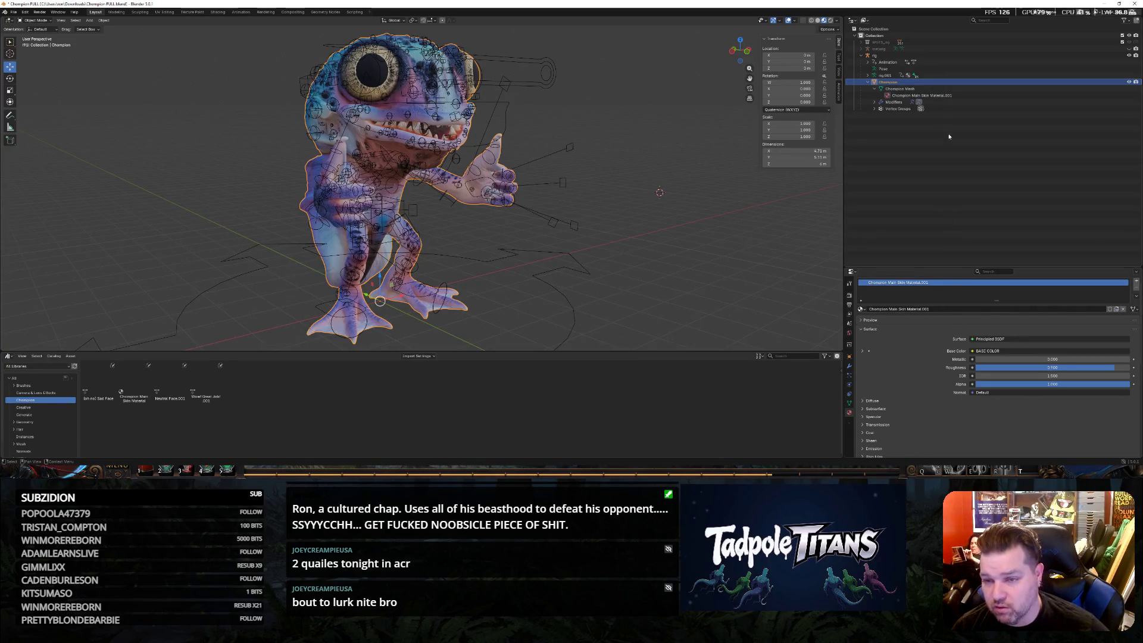
pyautogui.hotkey('ctrl', 'z')
pyautogui.hotkey('ctrl', 's')
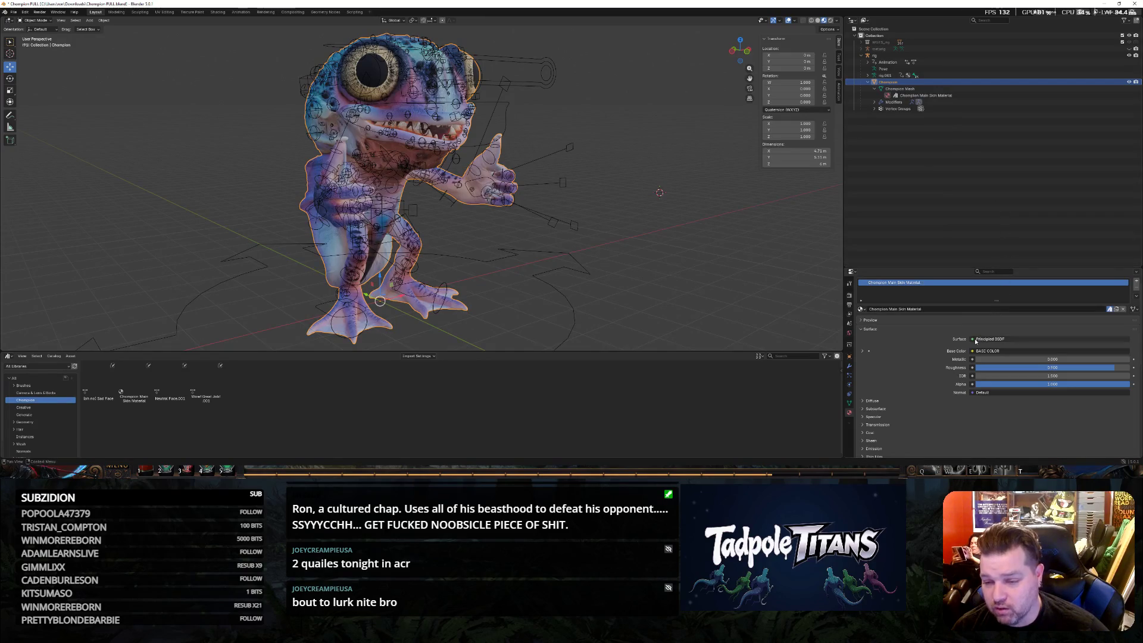
pyautogui.moveTo(134, 384)
pyautogui.mouseDown()
pyautogui.moveTo(851, 156)
pyautogui.moveTo(917, 82)
pyautogui.mouseUp()
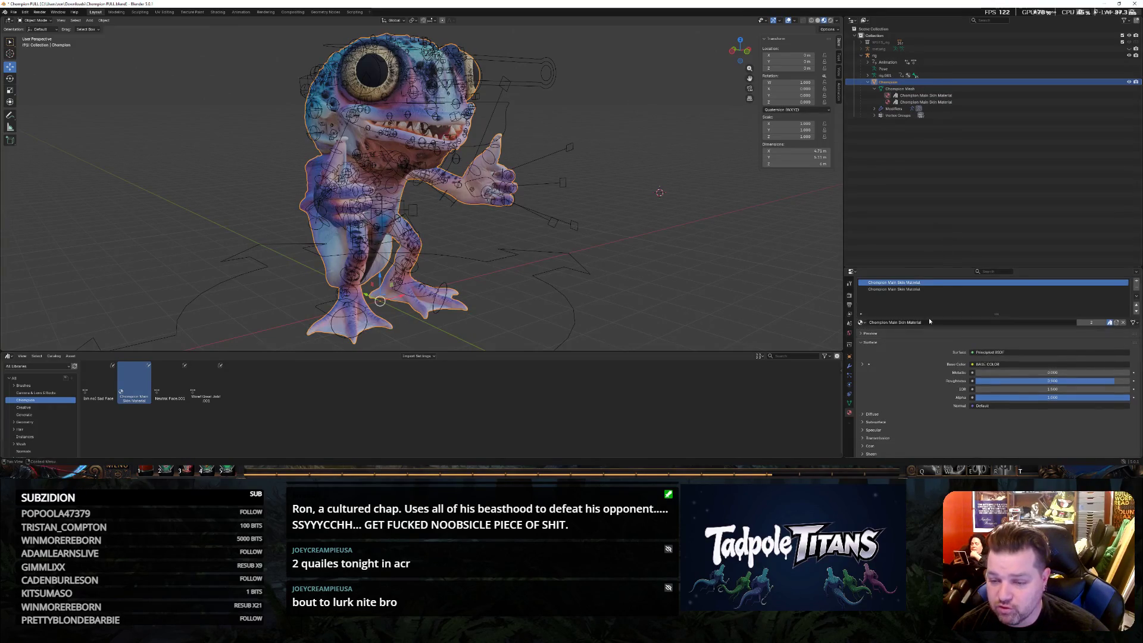
# Duplicate the skin material and rename the copy to Champion Kali Skin Material.
pyautogui.click(1117, 323)
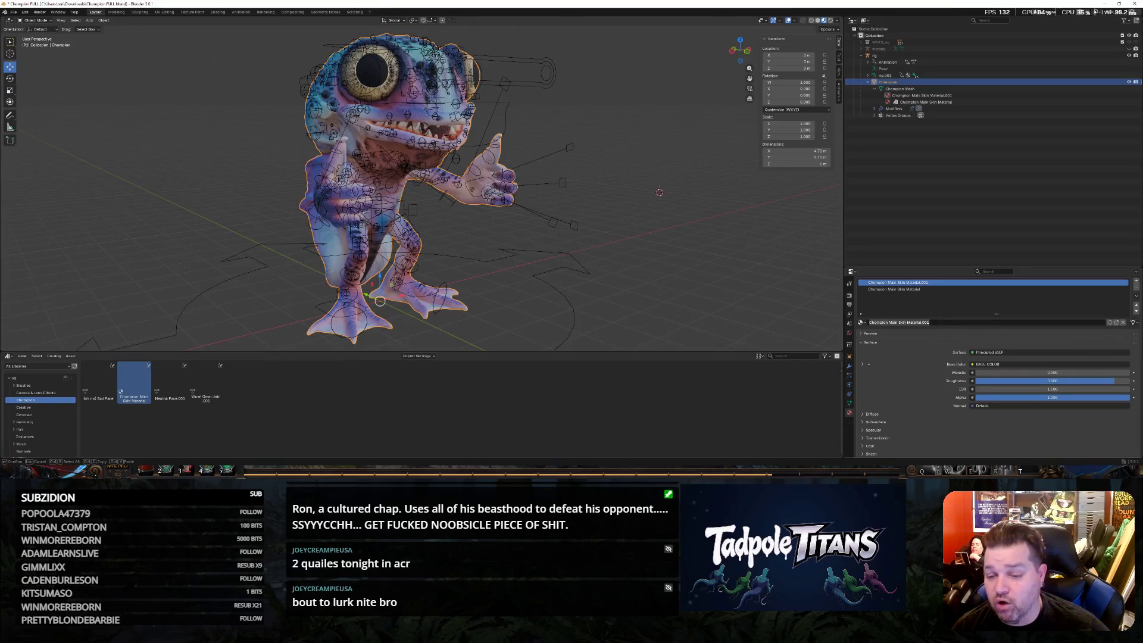
pyautogui.doubleClick(934, 322)
pyautogui.doubleClick(925, 324)
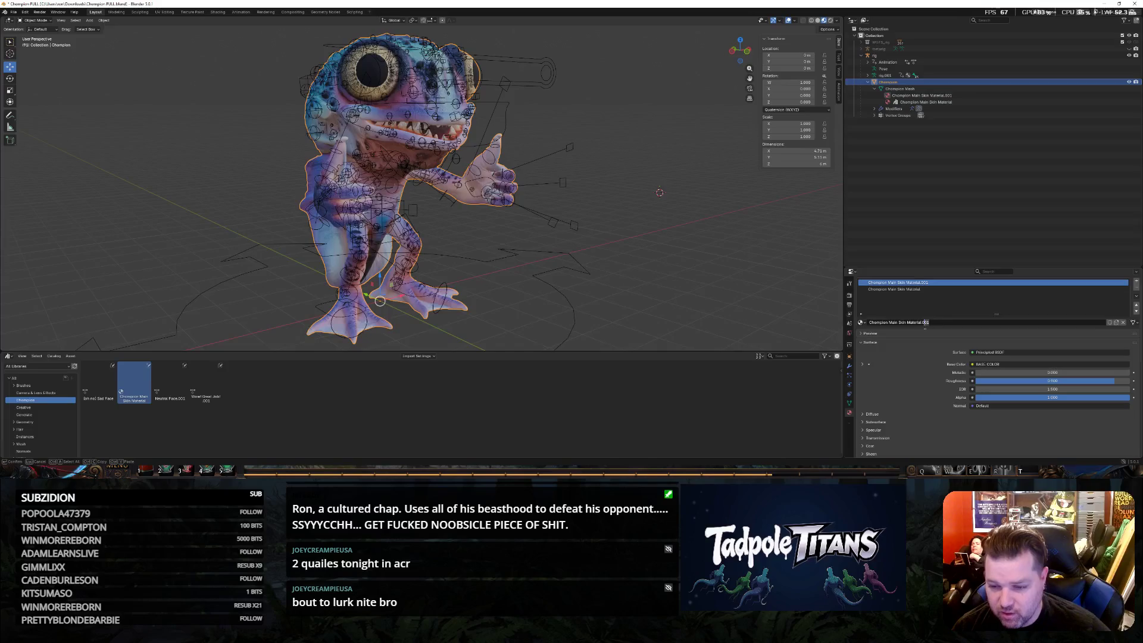
pyautogui.hotkey('ctrl', 'Left')
pyautogui.hotkey('ctrl', 'Left')
pyautogui.press('BackSpace')
pyautogui.press('BackSpace')
pyautogui.press('BackSpace')
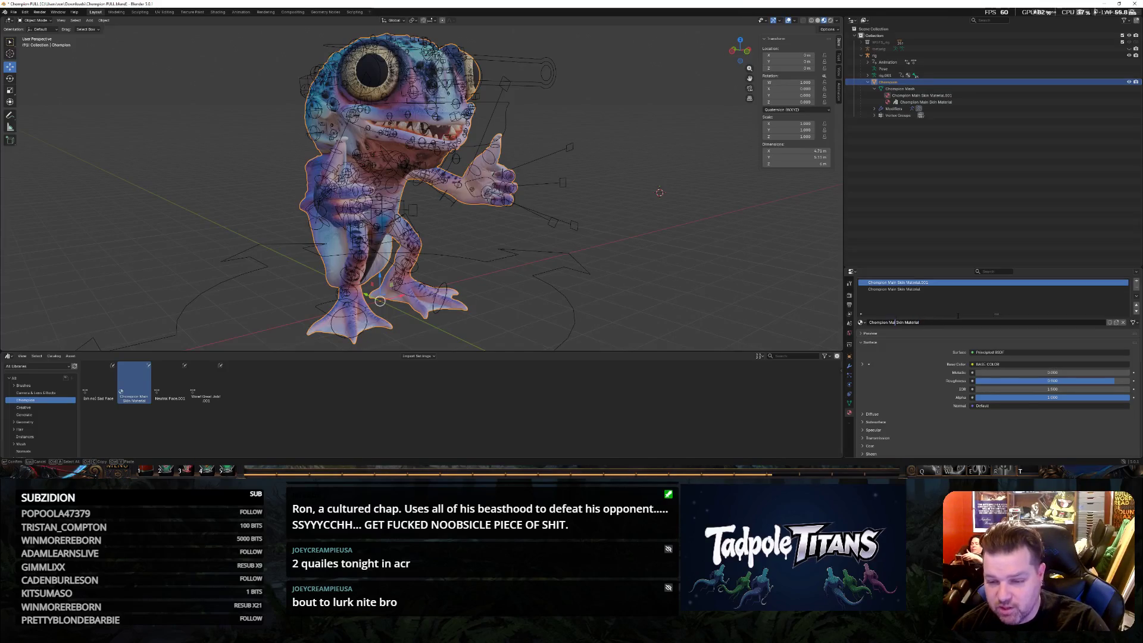
pyautogui.write('li')
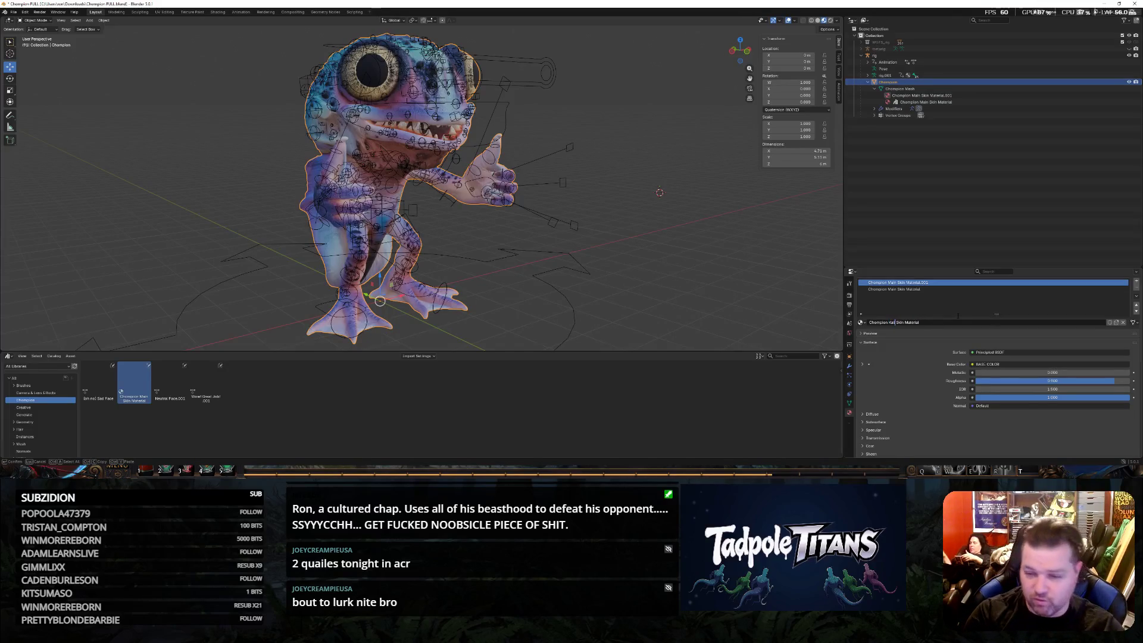
pyautogui.press('Return')
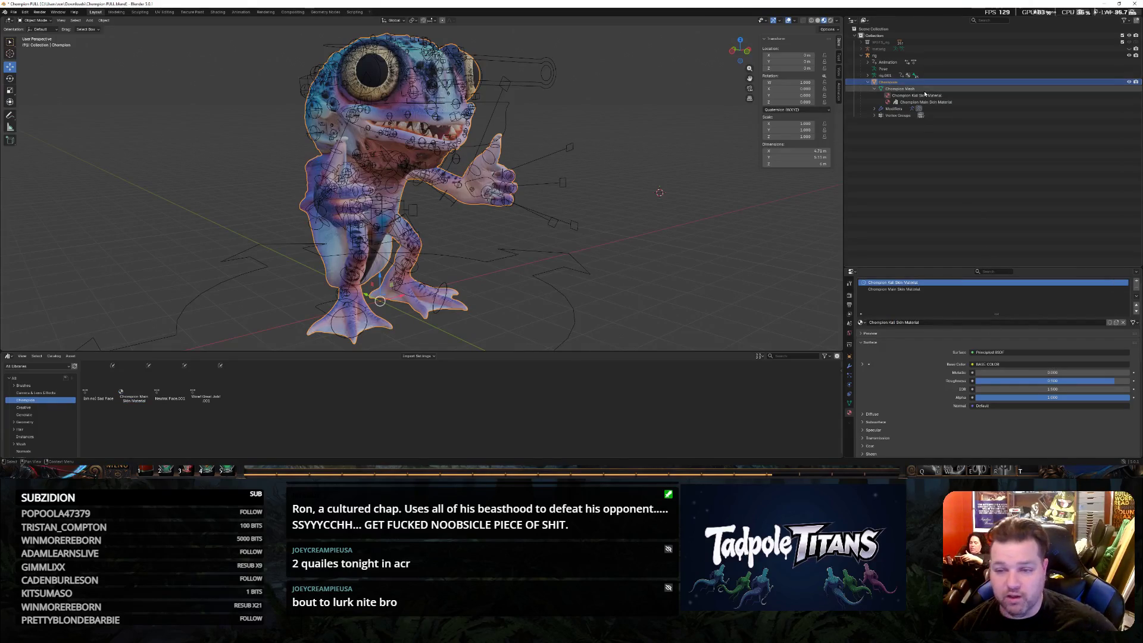
# Mark Champion Kali Skin Material as an asset in the Outliner, then select the Champion object.
pyautogui.click(925, 95)
pyautogui.rightClick(926, 95)
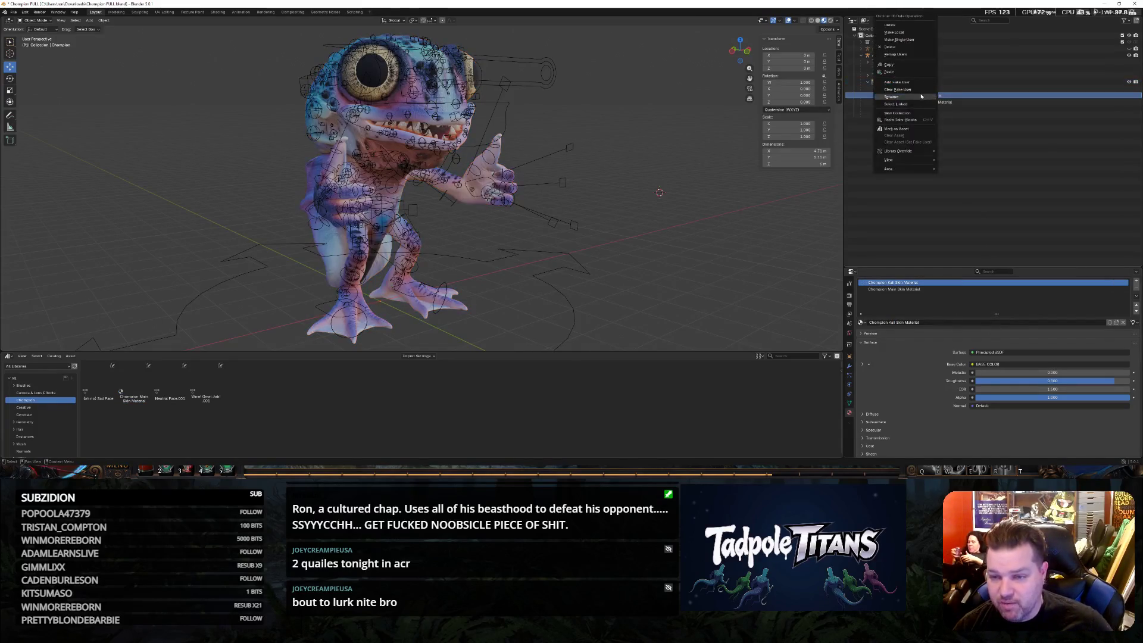
pyautogui.press('Return')
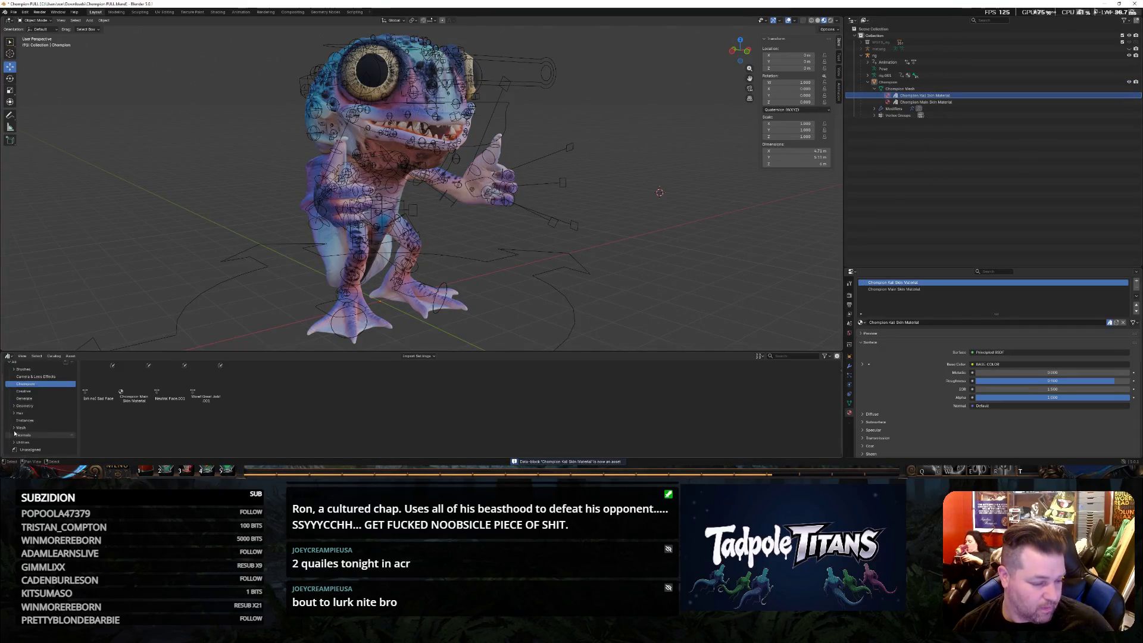
pyautogui.scroll(-2, 44, 417)
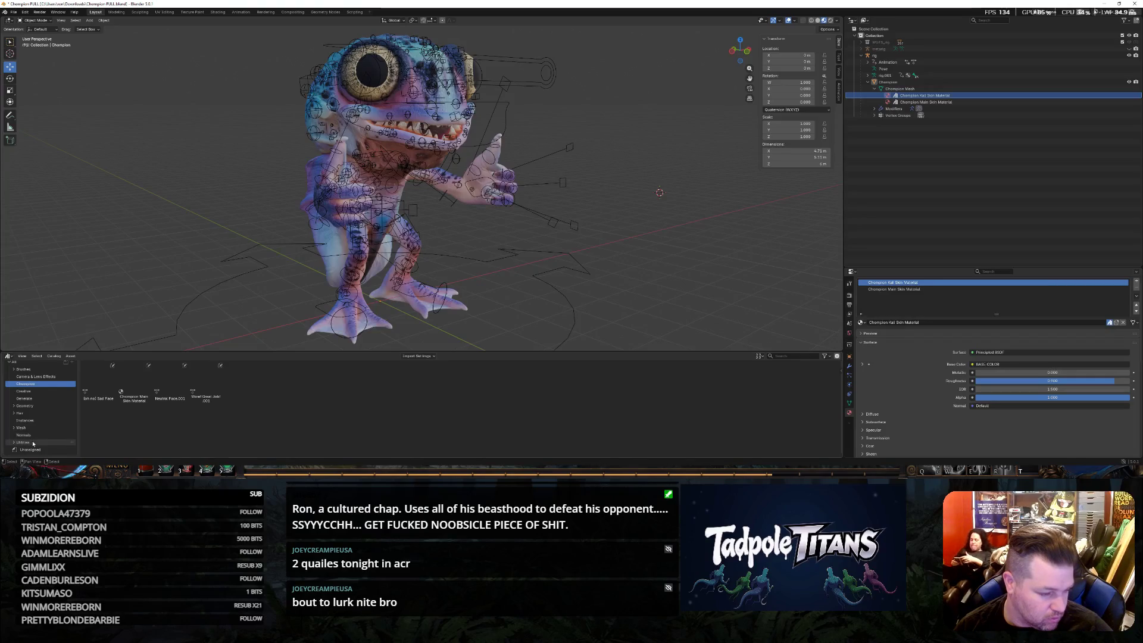
pyautogui.scroll(3, 617, 229)
pyautogui.click(952, 82)
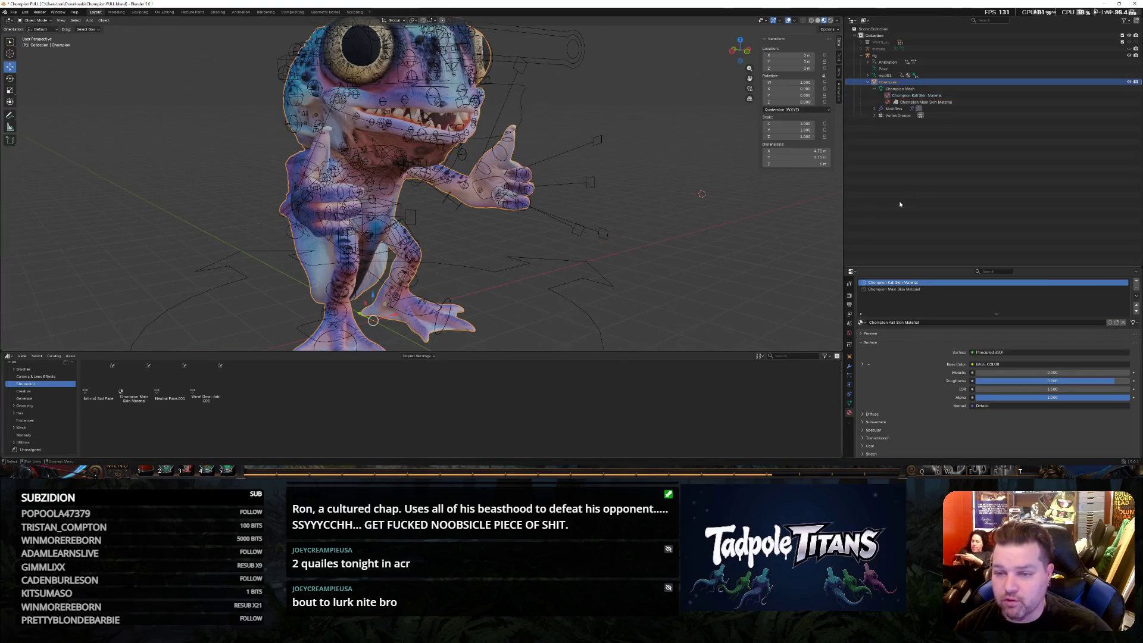
# Mark the Kali Skin Material as an asset and browse the Brushes, Mesh and Normals catalogs.
pyautogui.rightClick(956, 98)
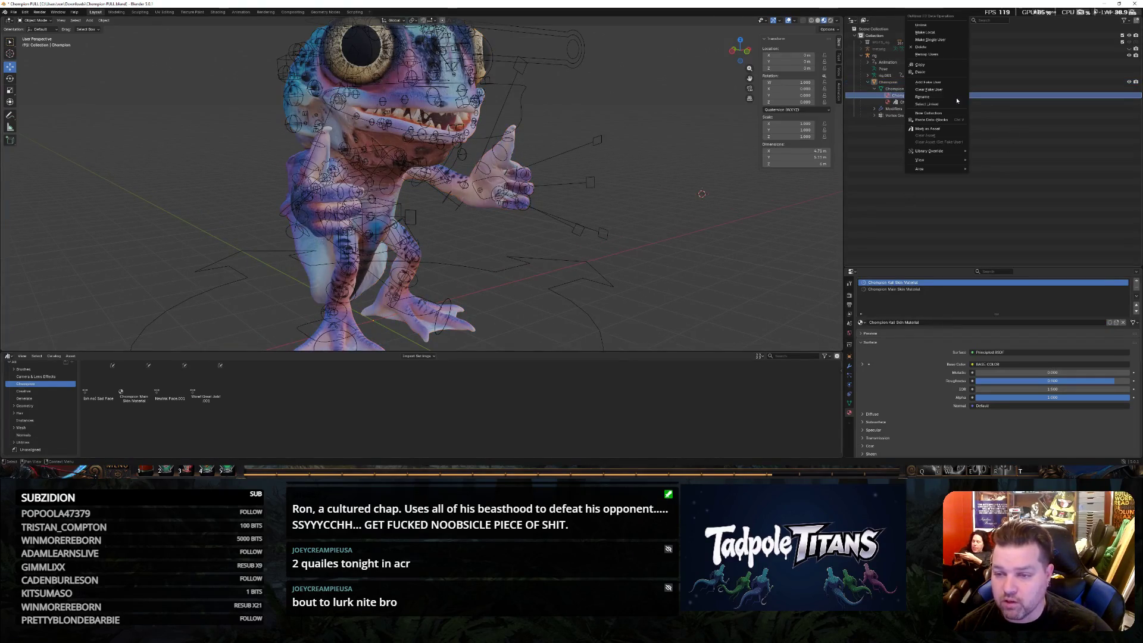
pyautogui.click(935, 129)
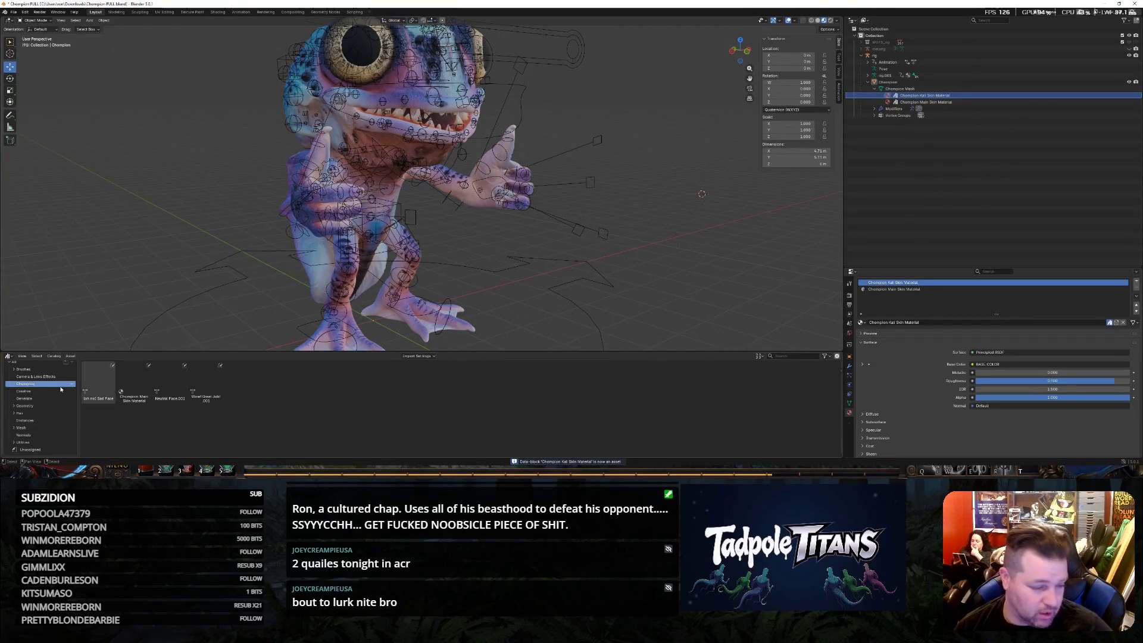
pyautogui.click(43, 370)
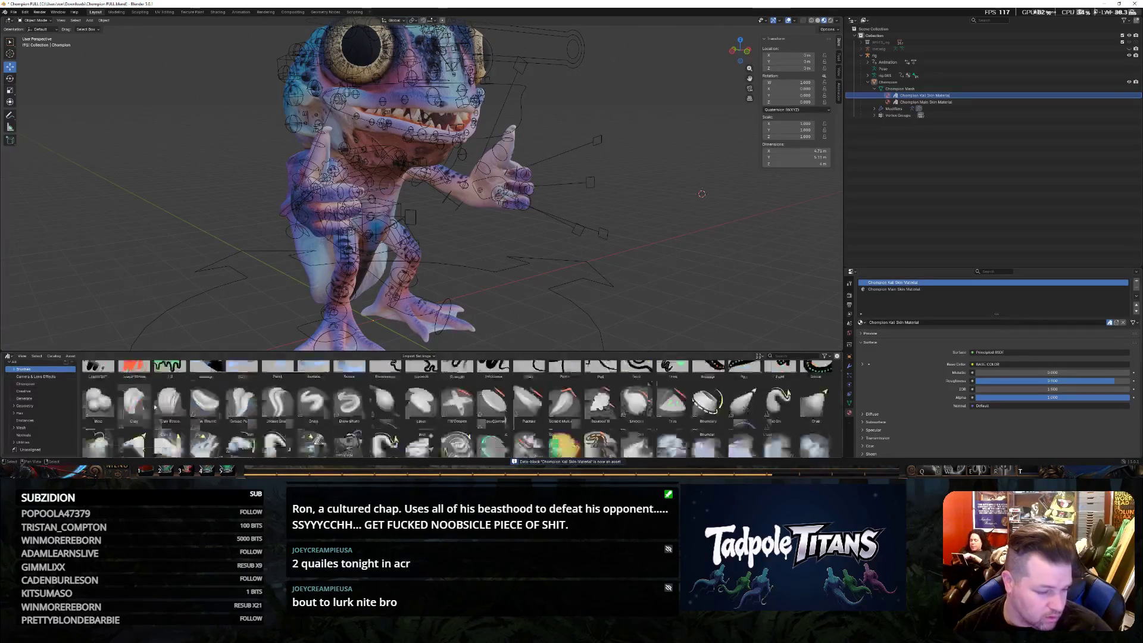
pyautogui.click(29, 420)
pyautogui.click(28, 428)
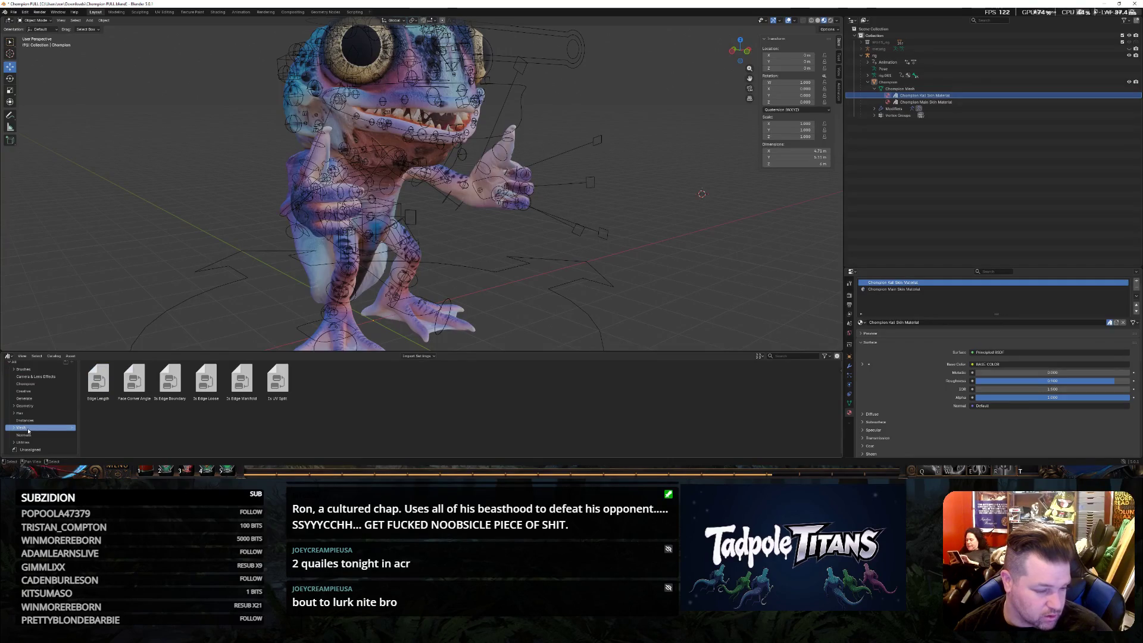
pyautogui.click(14, 429)
pyautogui.click(20, 435)
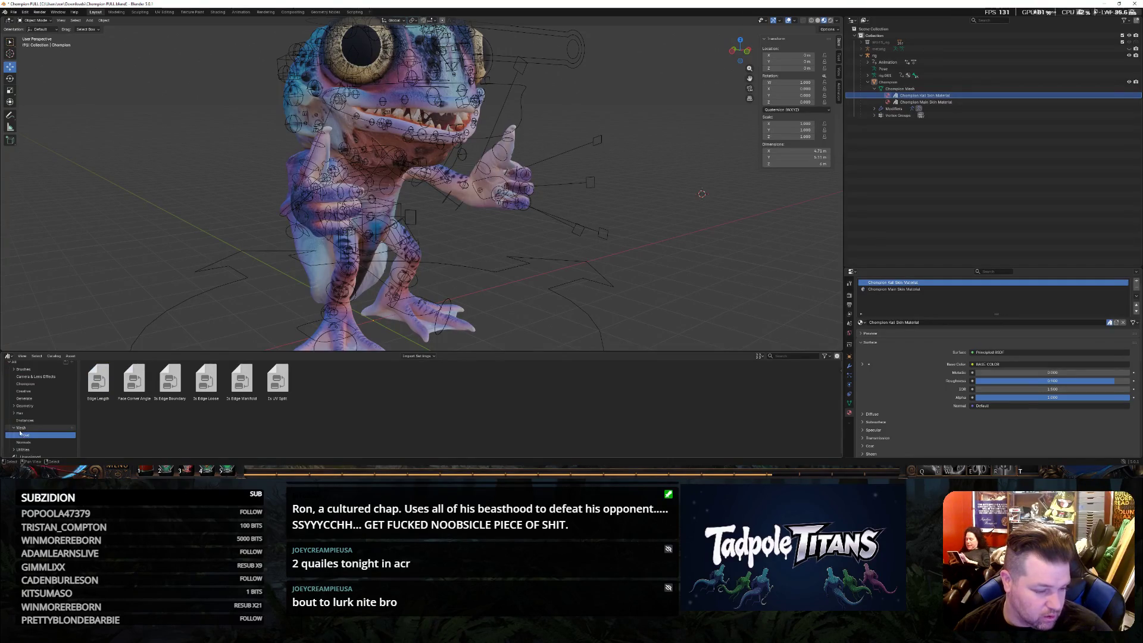
pyautogui.click(28, 443)
pyautogui.click(30, 450)
pyautogui.click(30, 456)
pyautogui.scroll(2, 42, 417)
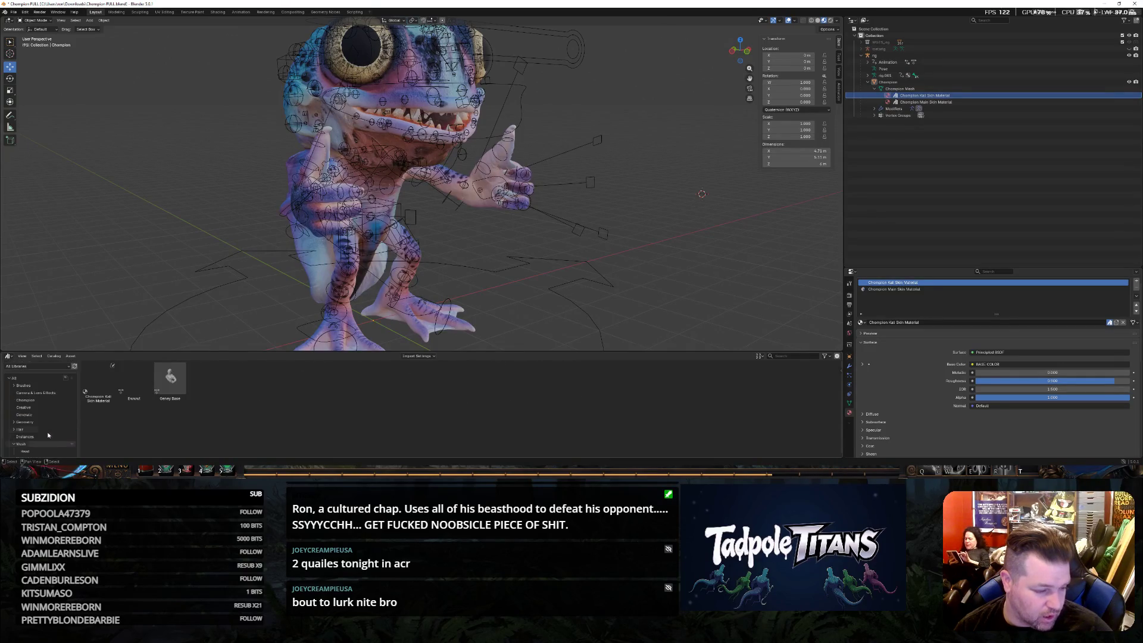
pyautogui.click(24, 385)
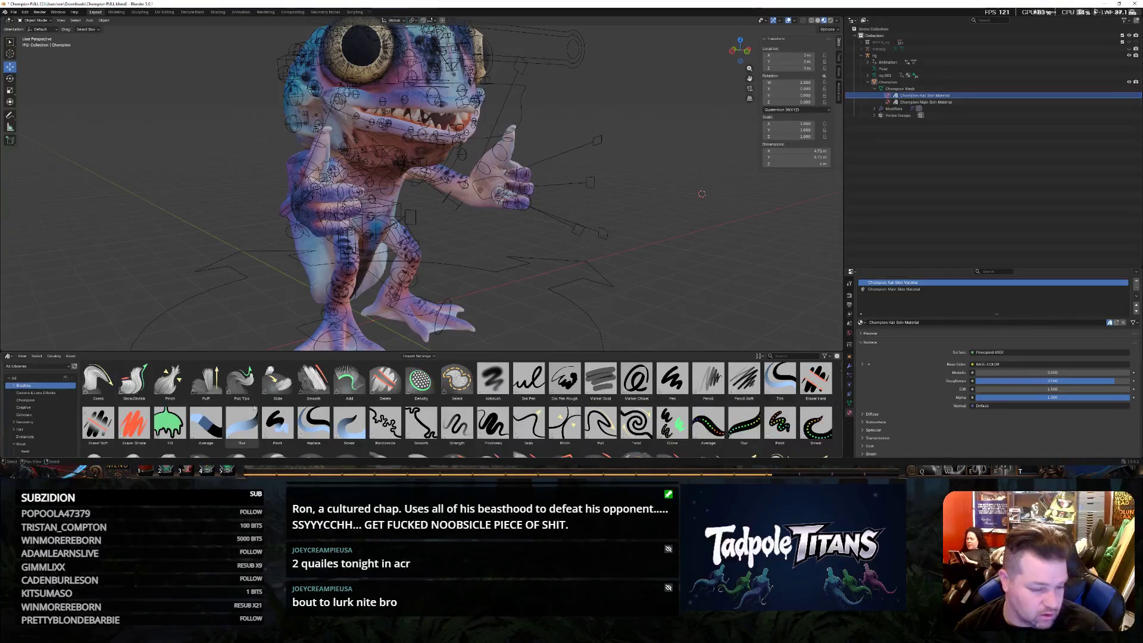
# Filter assets to Current File, check the Champion and Unassigned catalogs, and save Champion FULL.blend.
pyautogui.click(18, 367)
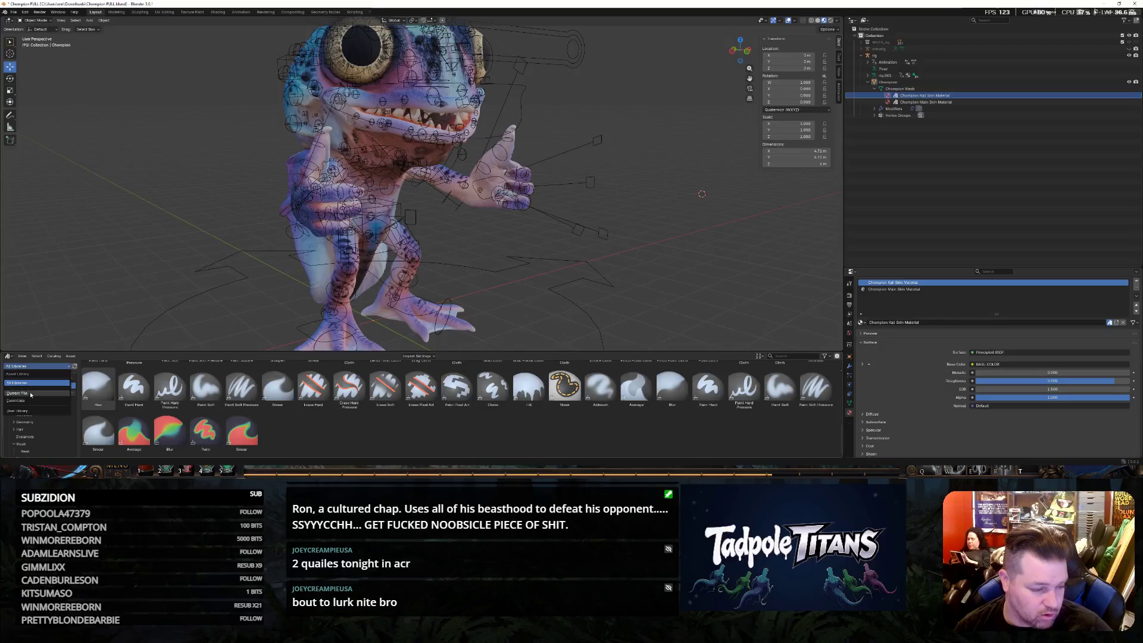
pyautogui.click(17, 393)
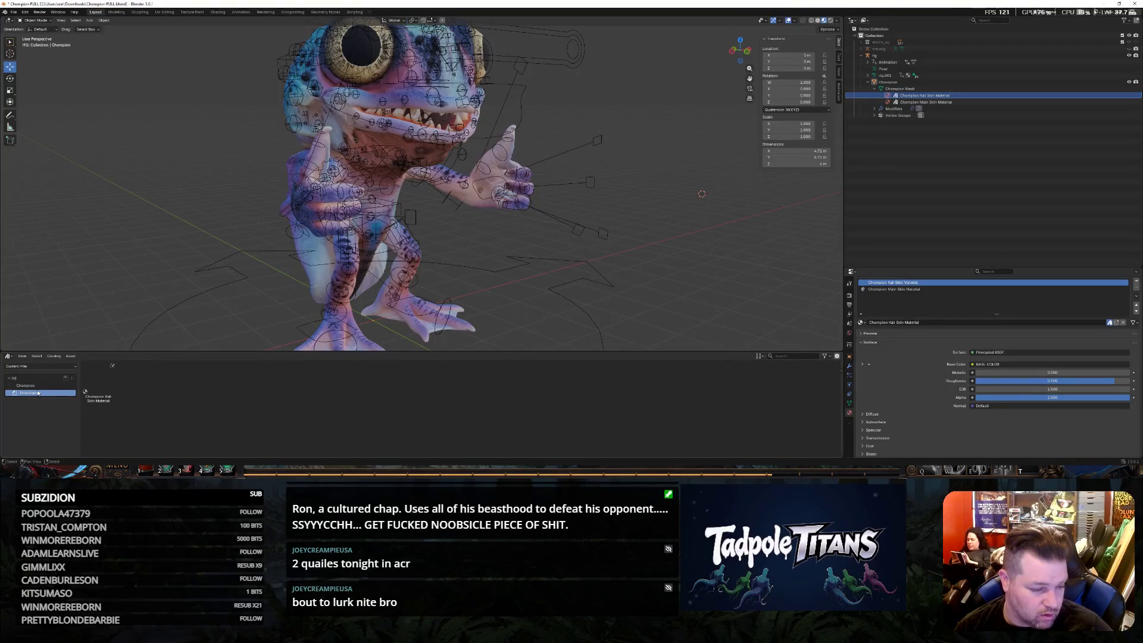
pyautogui.click(98, 399)
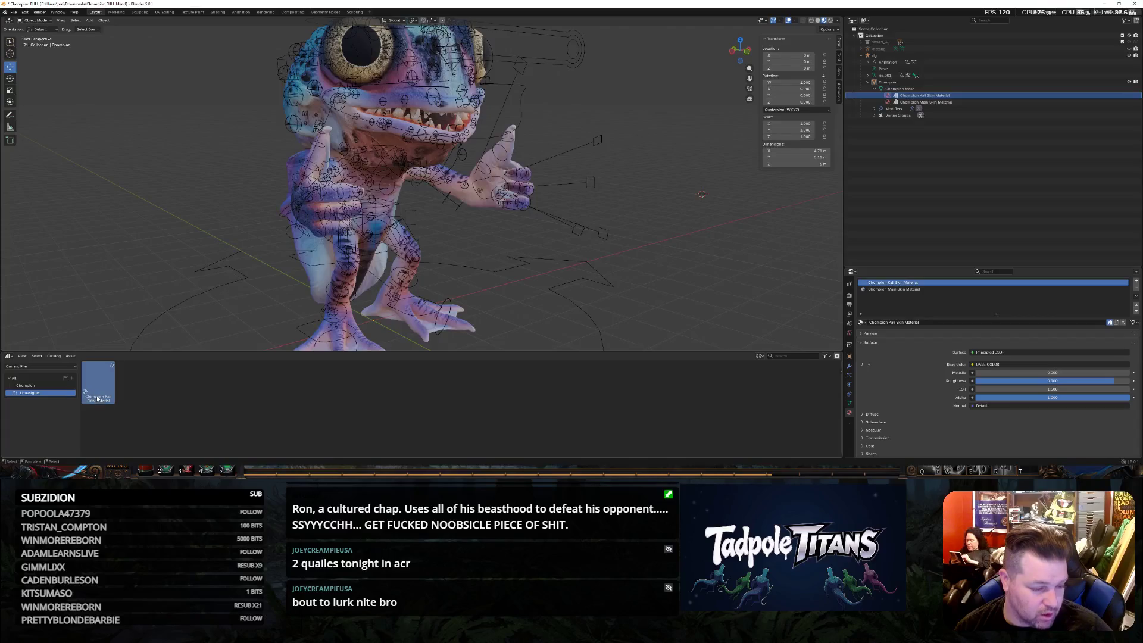
pyautogui.click(32, 385)
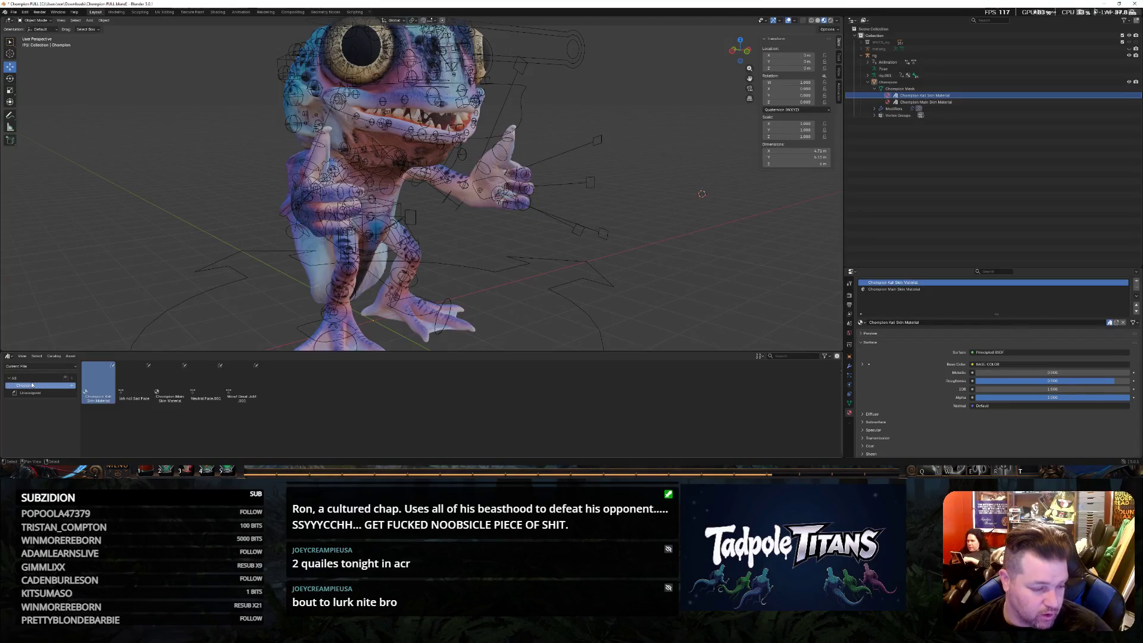
pyautogui.click(29, 393)
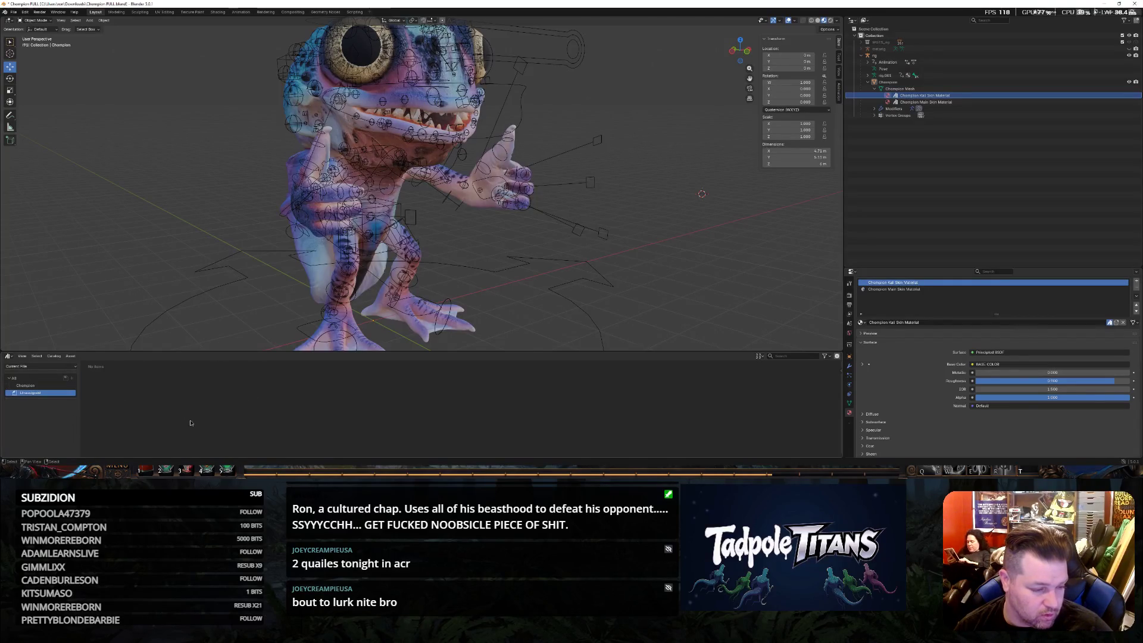
pyautogui.click(25, 385)
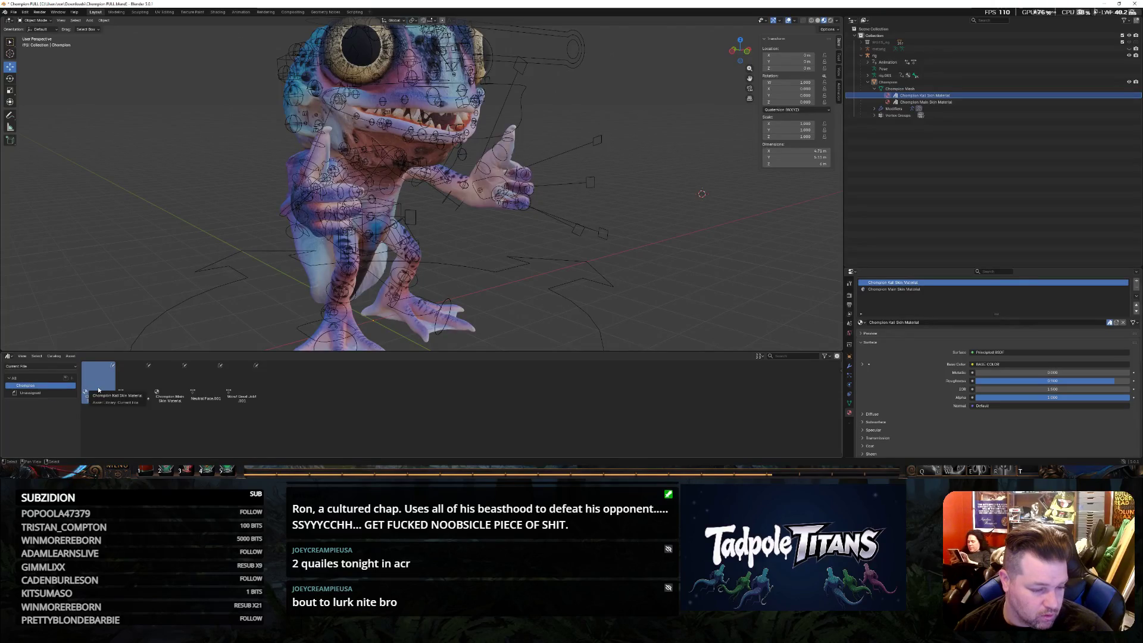
pyautogui.click(35, 367)
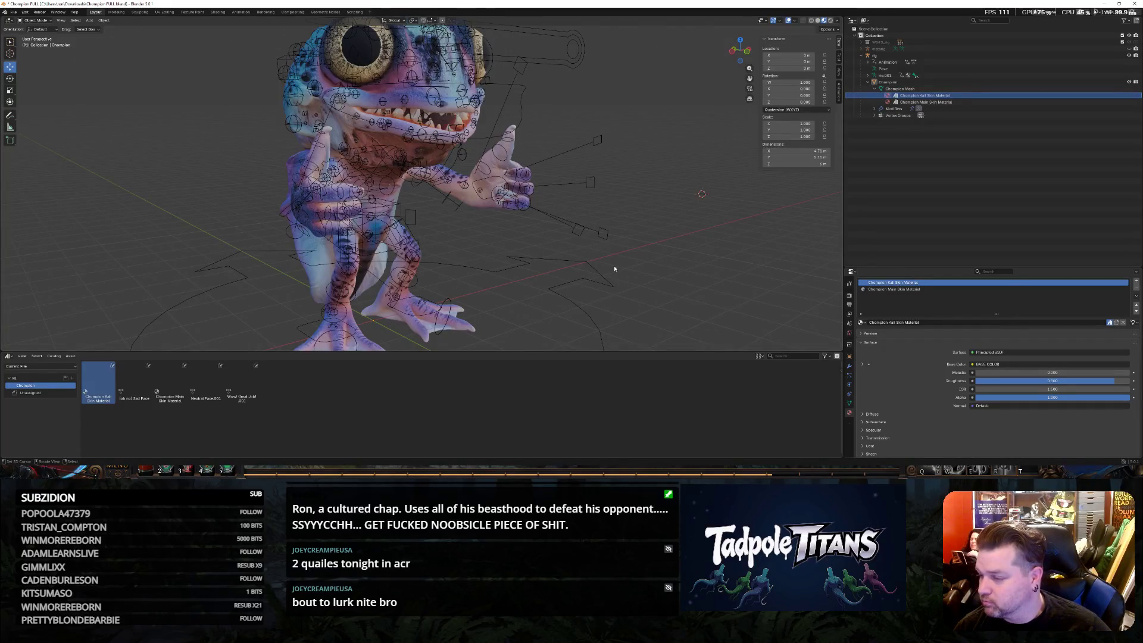
pyautogui.hotkey('ctrl', 's')
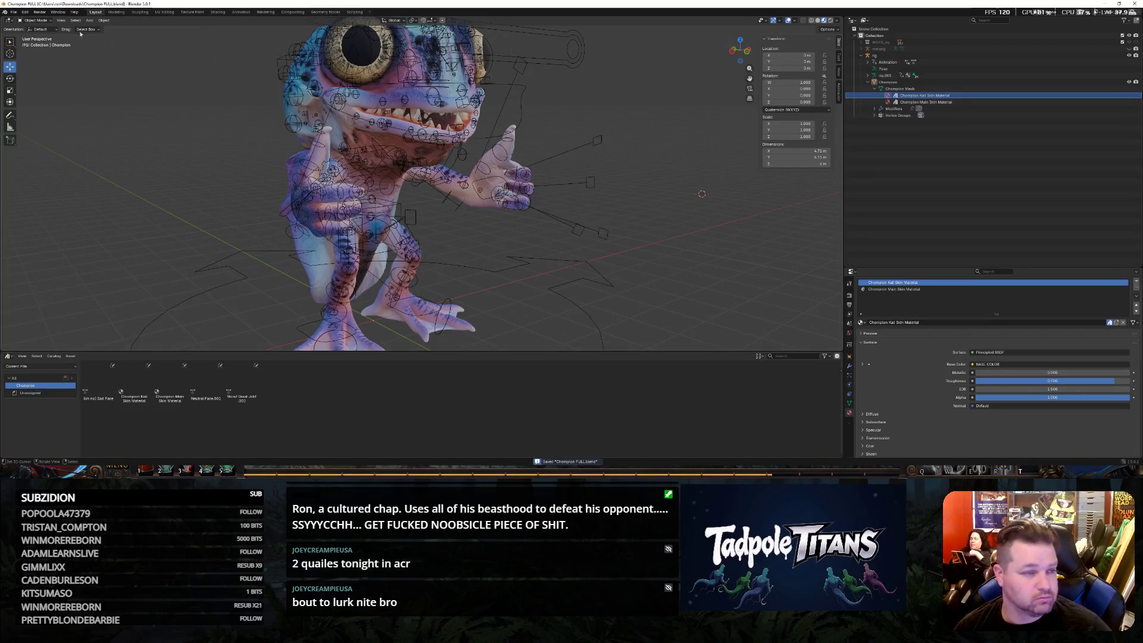
# Switch to Texture Paint, close the left view's mode choices unchanged, and open its editor-type list.
pyautogui.click(192, 11)
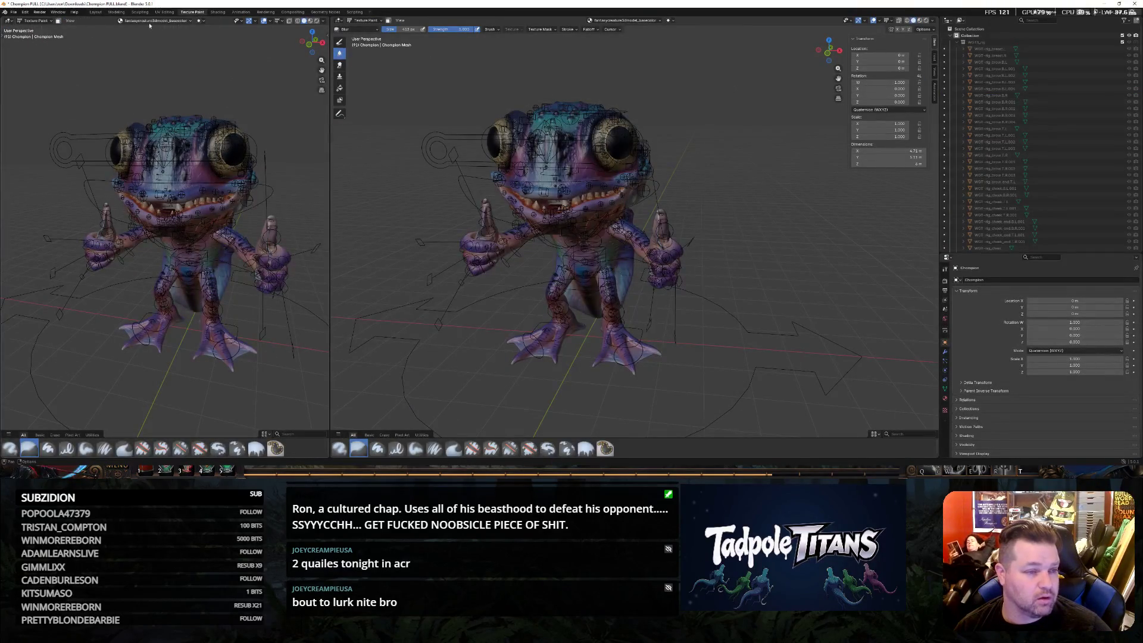
pyautogui.click(42, 21)
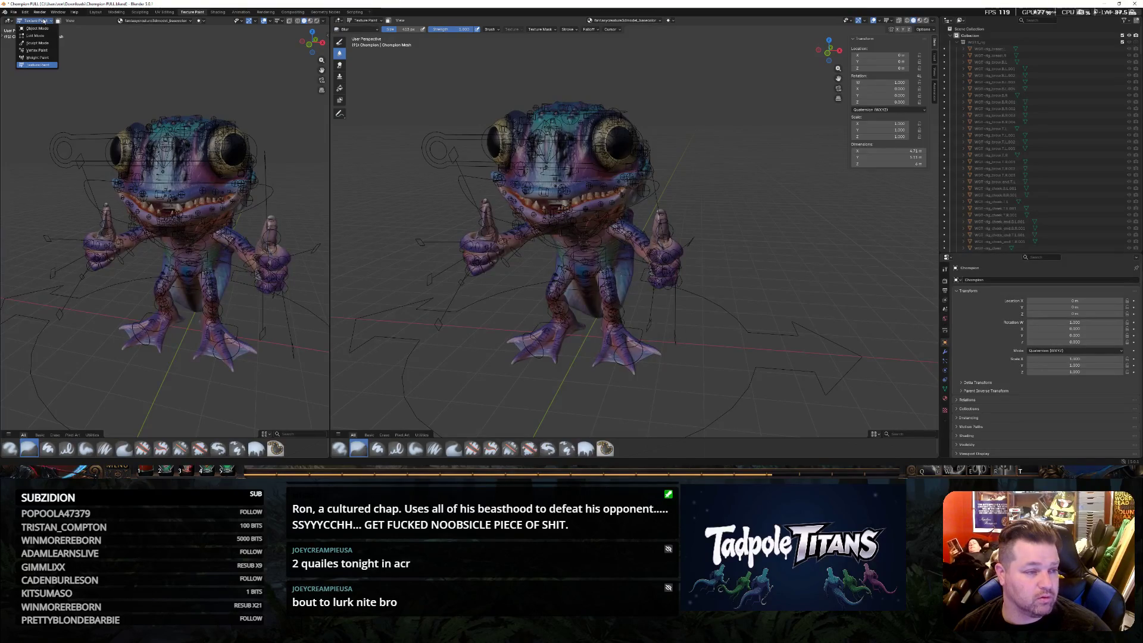
pyautogui.click(8, 21)
pyautogui.click(8, 21)
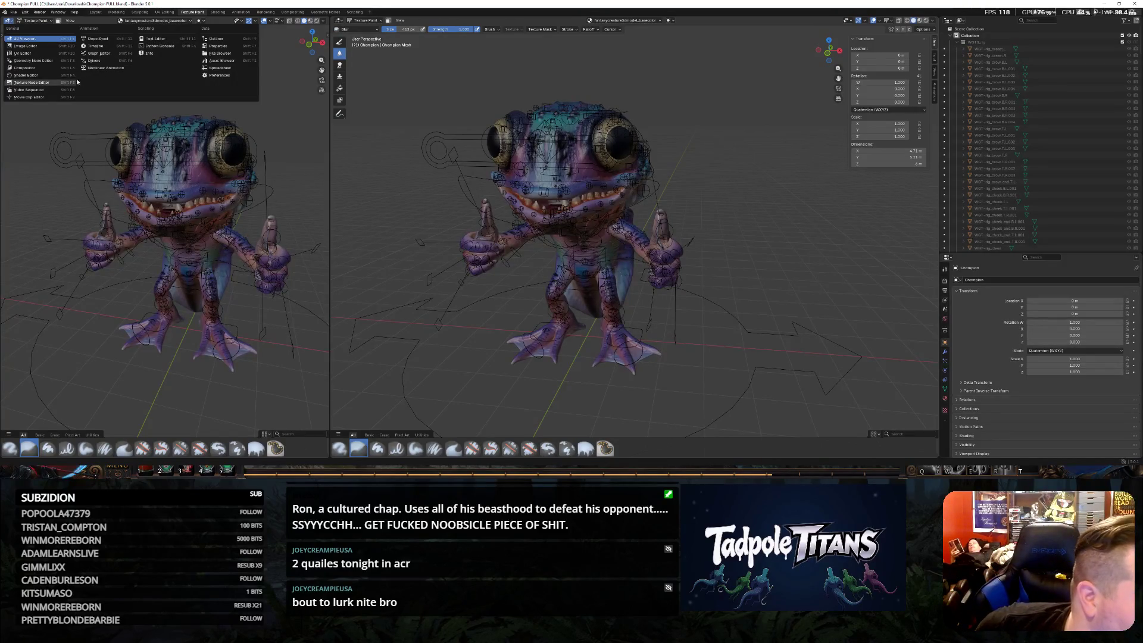
# Switch the left area to an Image Editor and widen it well to the right.
pyautogui.click(59, 83)
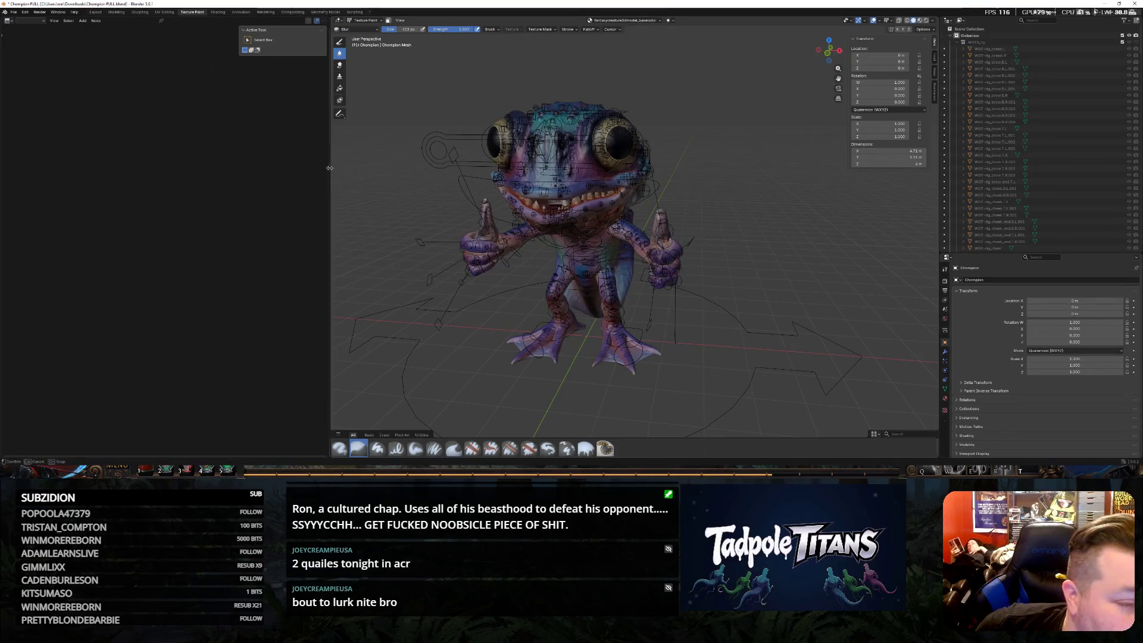
pyautogui.moveTo(330, 168); pyautogui.dragTo(381, 168)
pyautogui.click(9, 21)
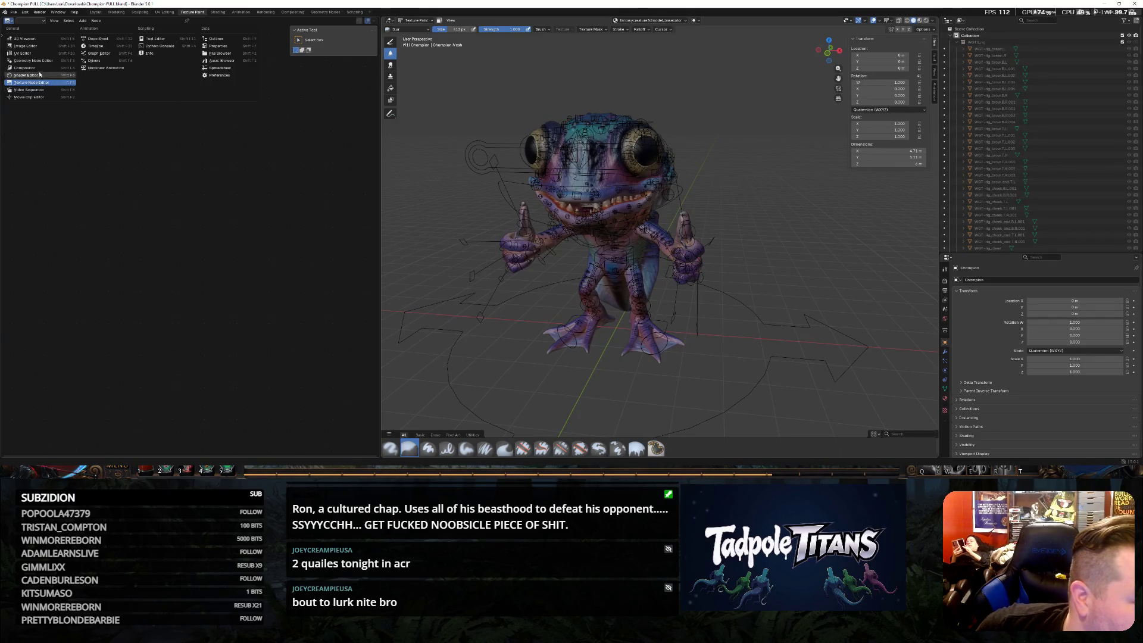
pyautogui.click(31, 47)
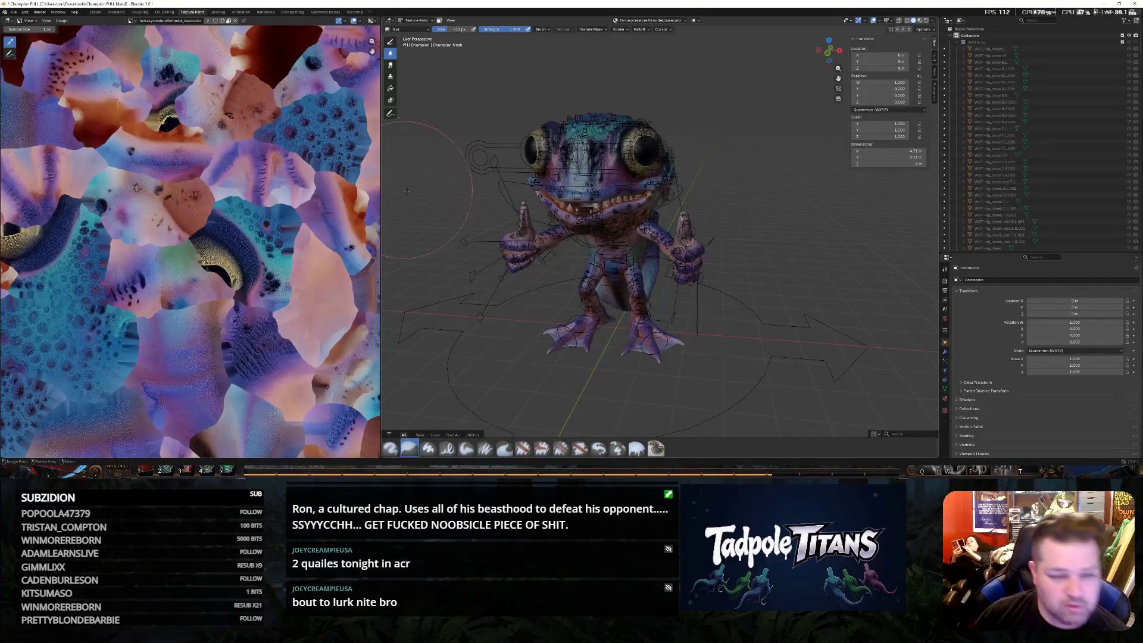
pyautogui.moveTo(382, 179)
pyautogui.mouseDown()
pyautogui.moveTo(473, 178)
pyautogui.moveTo(565, 206)
pyautogui.moveTo(554, 206)
pyautogui.mouseUp()
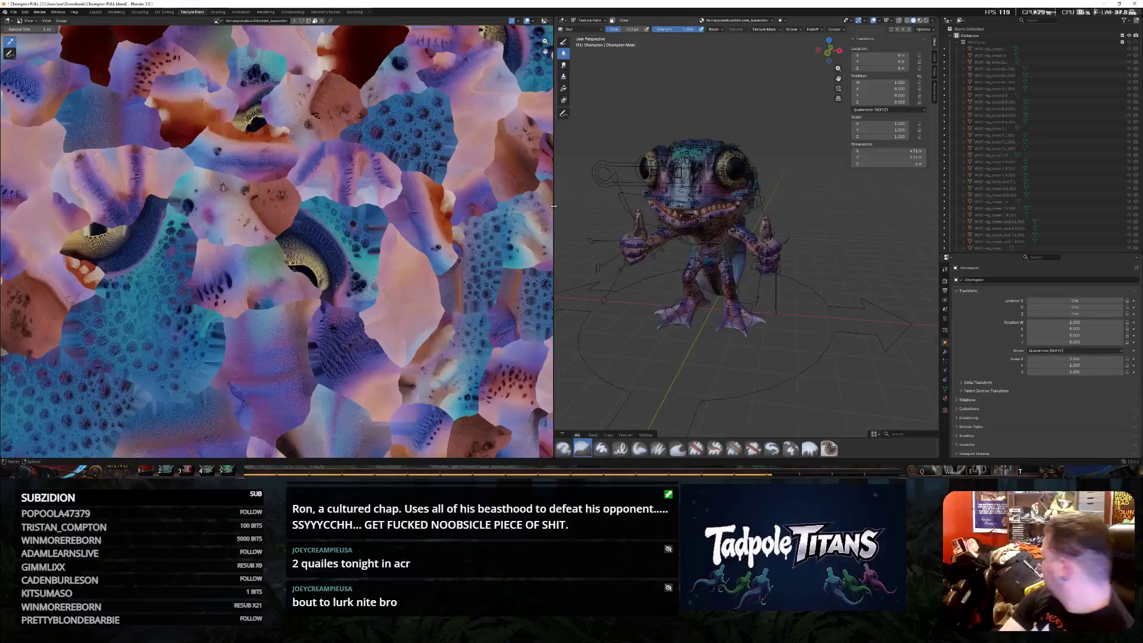
# Zoom the image view to fit and keep the basecolor texture displayed.
pyautogui.scroll(-8, 253, 249)
pyautogui.scroll(5, 368, 261)
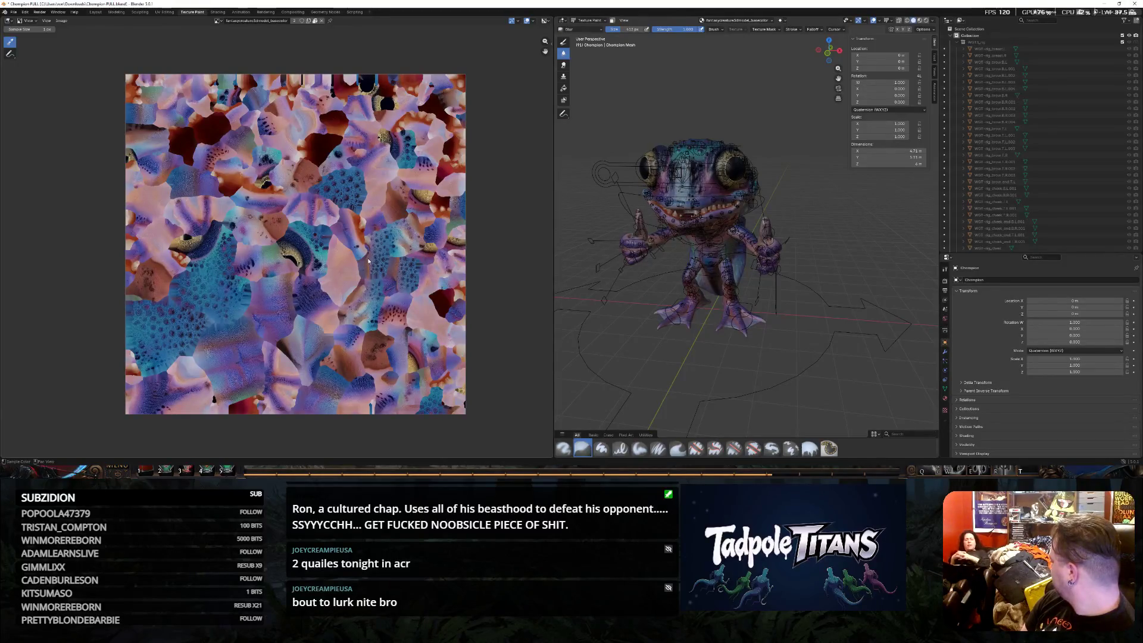
pyautogui.scroll(2, 359, 247)
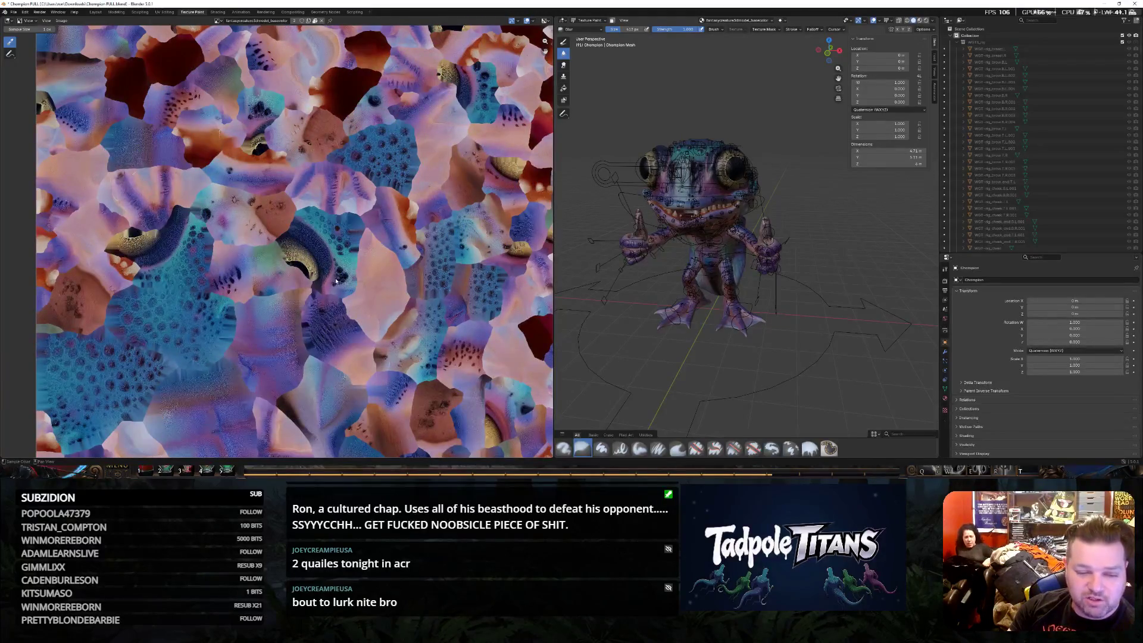
pyautogui.scroll(-2, 338, 324)
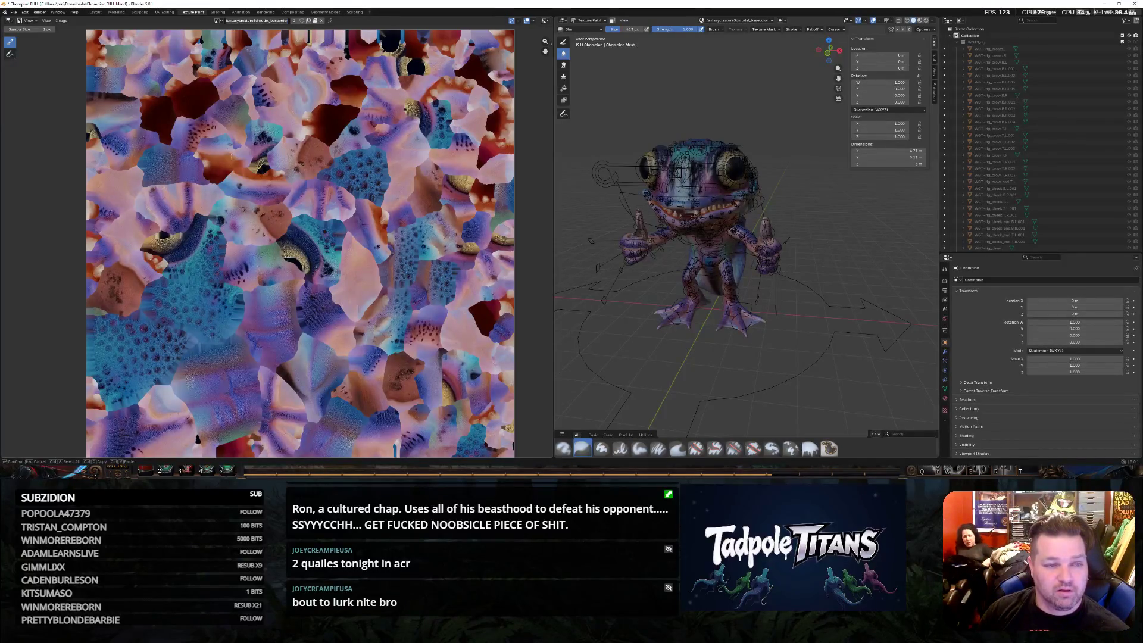
pyautogui.click(218, 21)
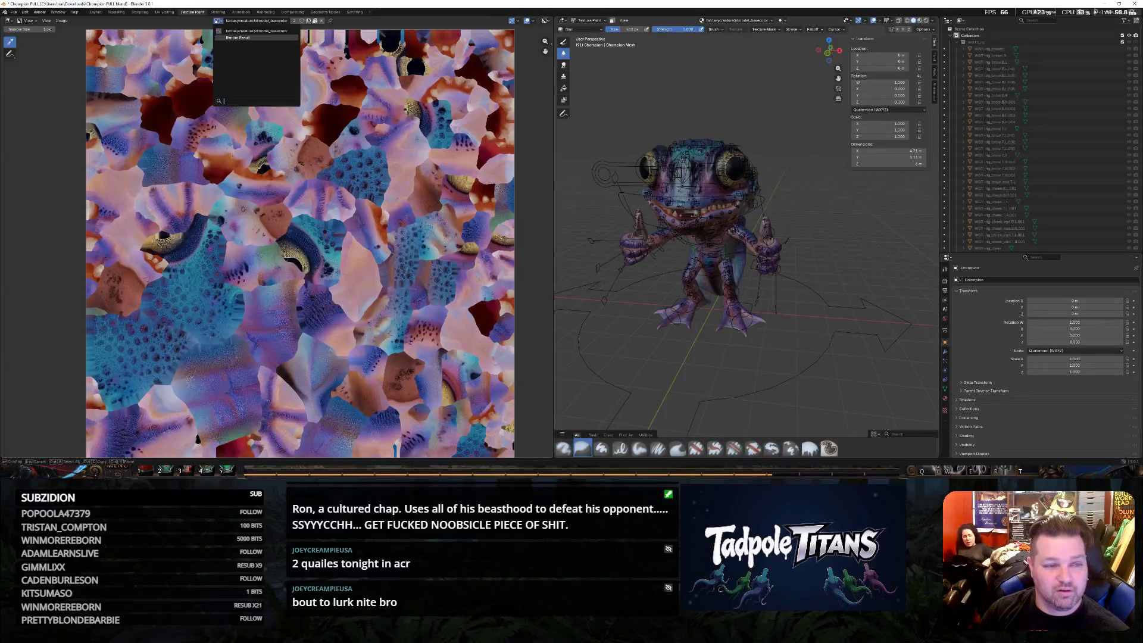
pyautogui.click(234, 32)
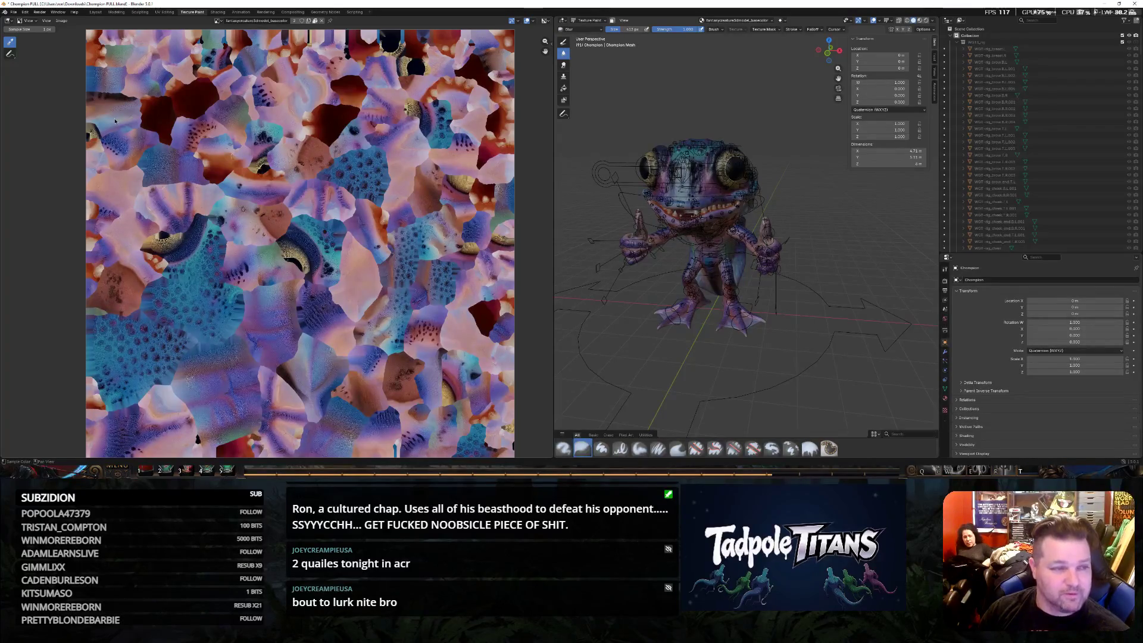
pyautogui.click(61, 20)
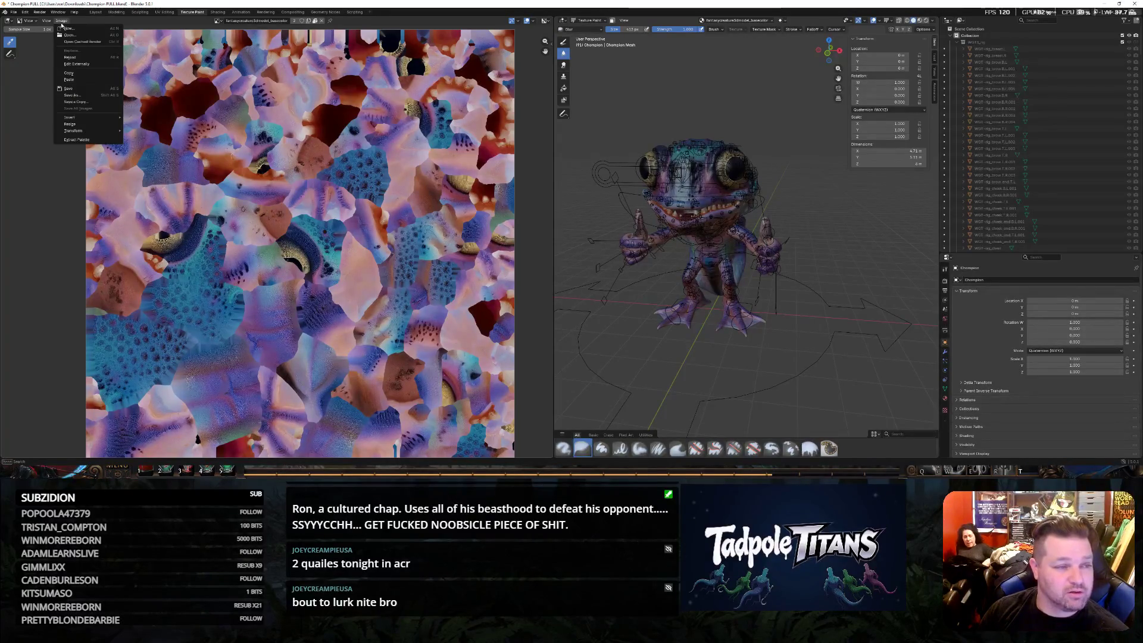
# Try editing the basecolor image externally, then open Image > Save As instead.
pyautogui.click(79, 73)
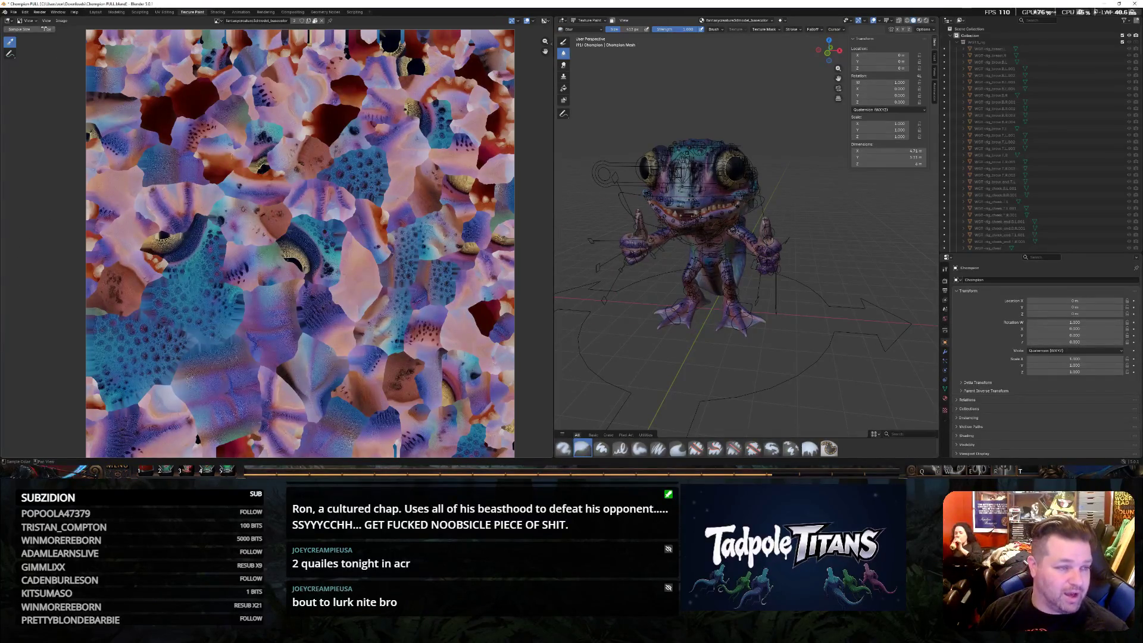
pyautogui.click(62, 21)
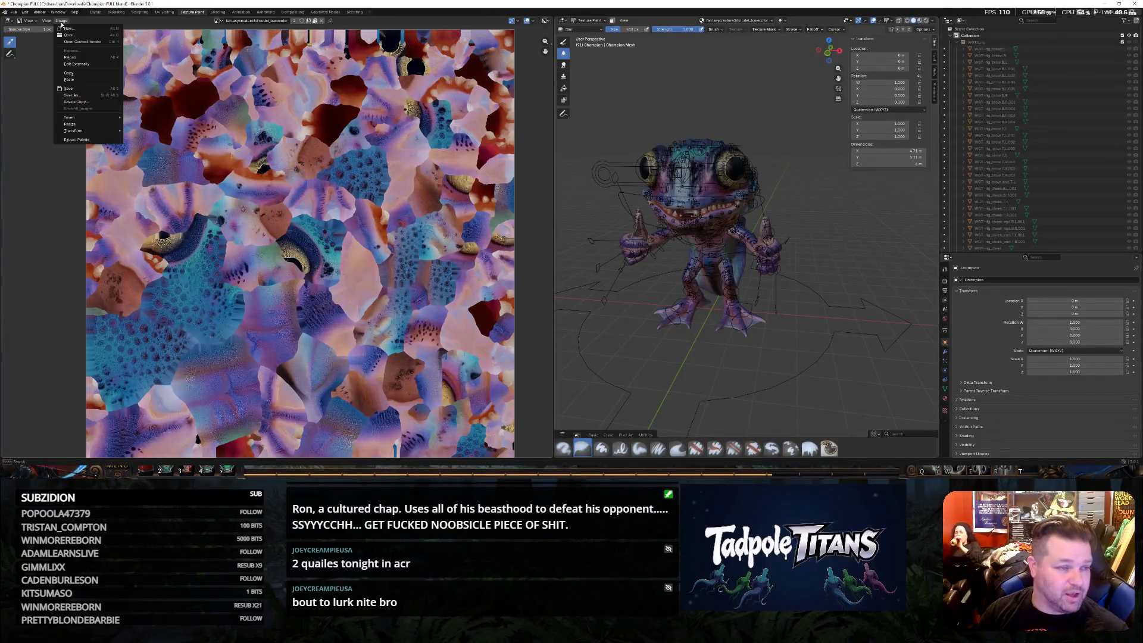
pyautogui.click(80, 63)
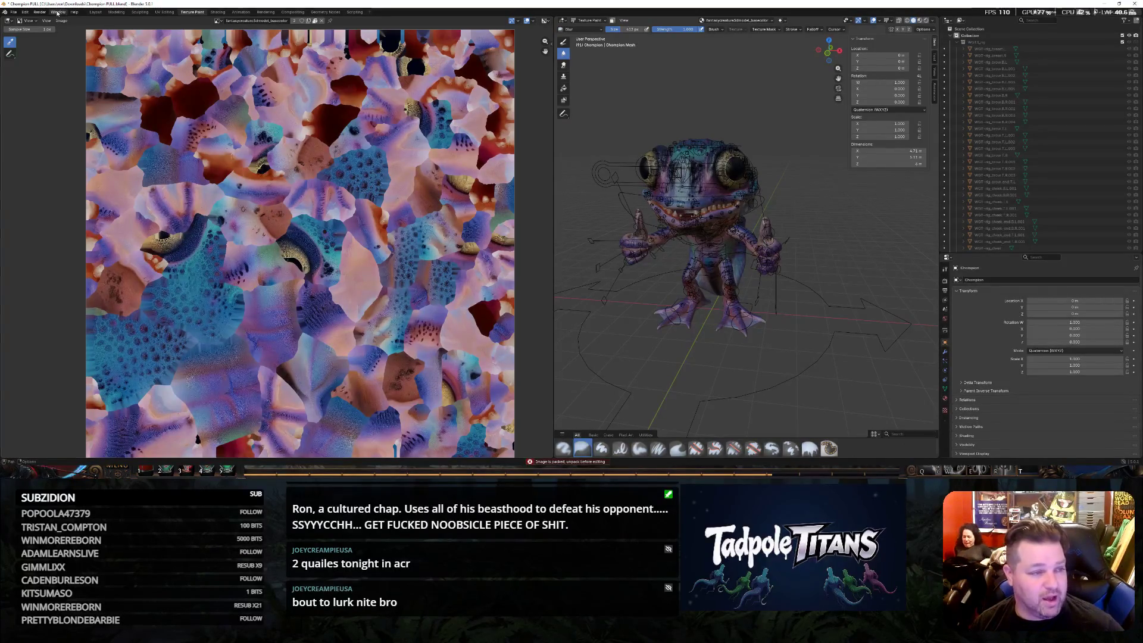
pyautogui.click(62, 21)
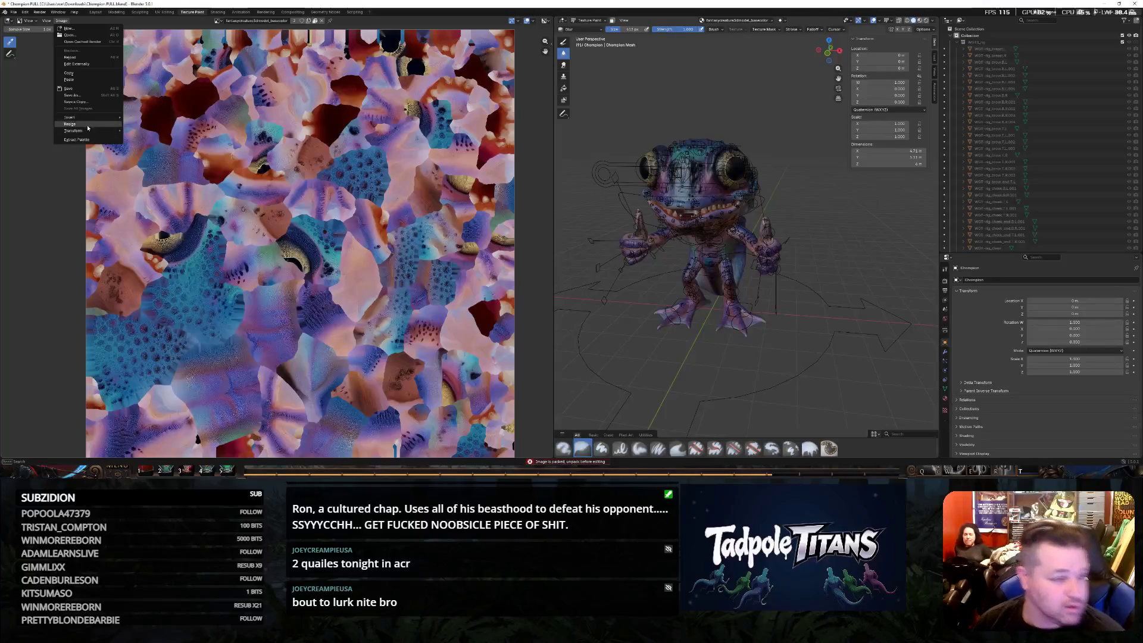
pyautogui.click(100, 96)
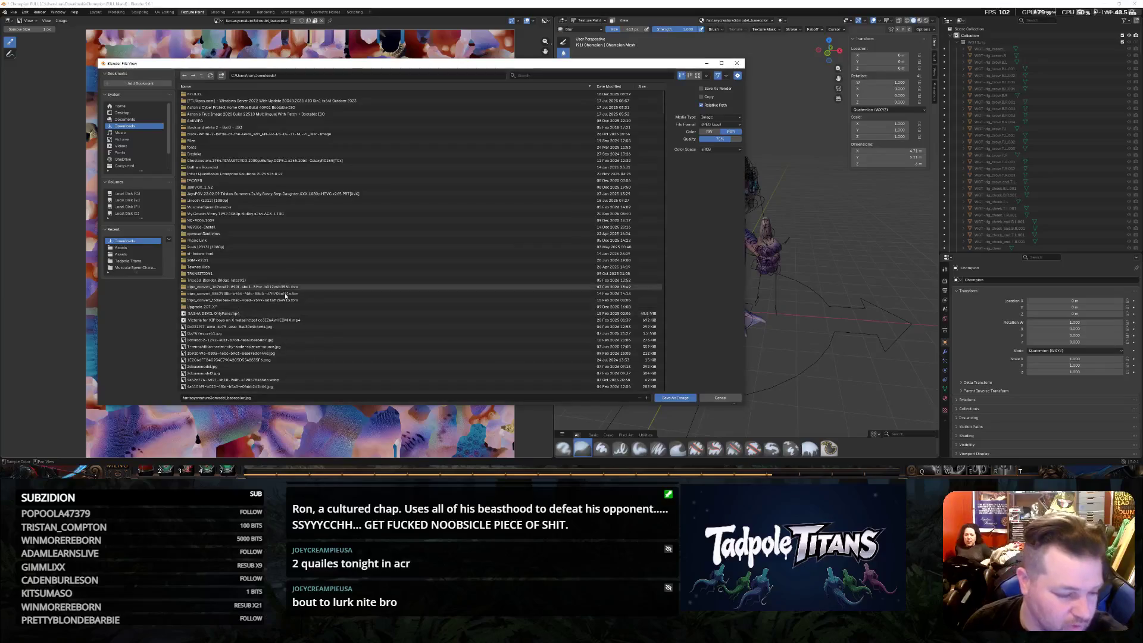
# Save the texture to Downloads as kalifantasycreature3dmodel_basecolor.jpg, prefixing the name with 'kali'.
pyautogui.click(256, 75)
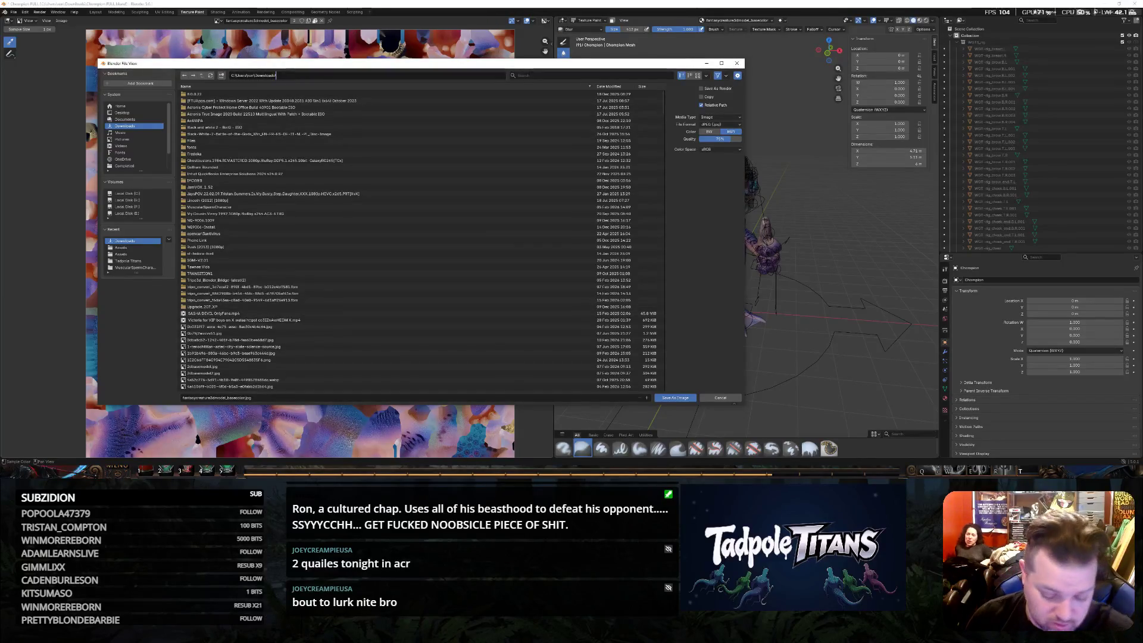
pyautogui.write('champion')
pyautogui.press('BackSpace')
pyautogui.press('BackSpace')
pyautogui.press('BackSpace')
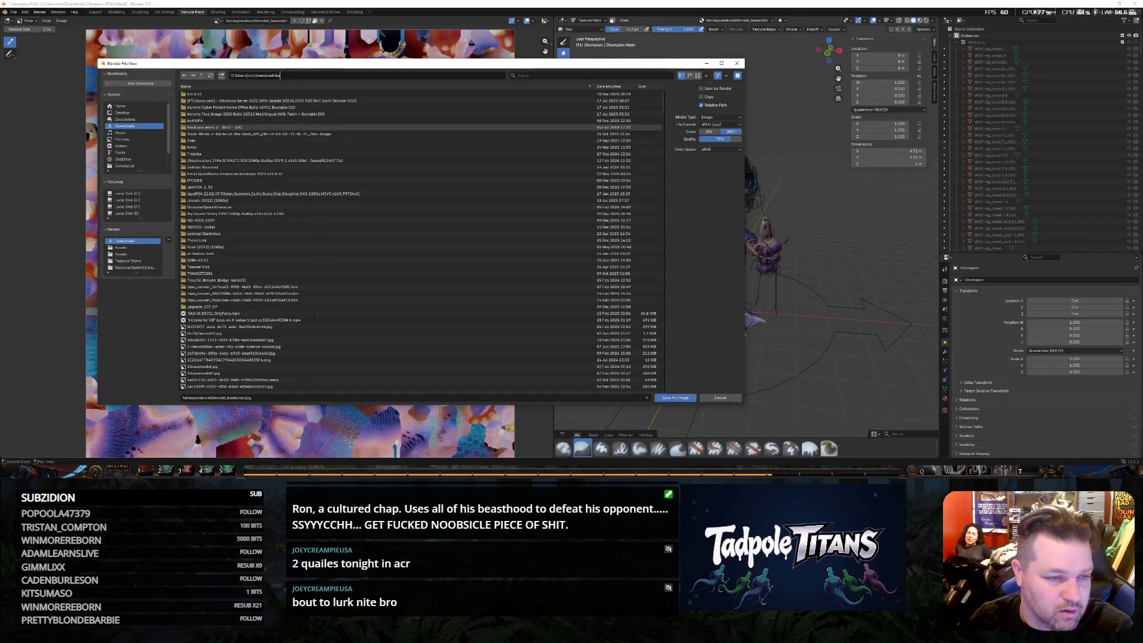
pyautogui.press('BackSpace')
pyautogui.press('BackSpace')
pyautogui.press('Tab')
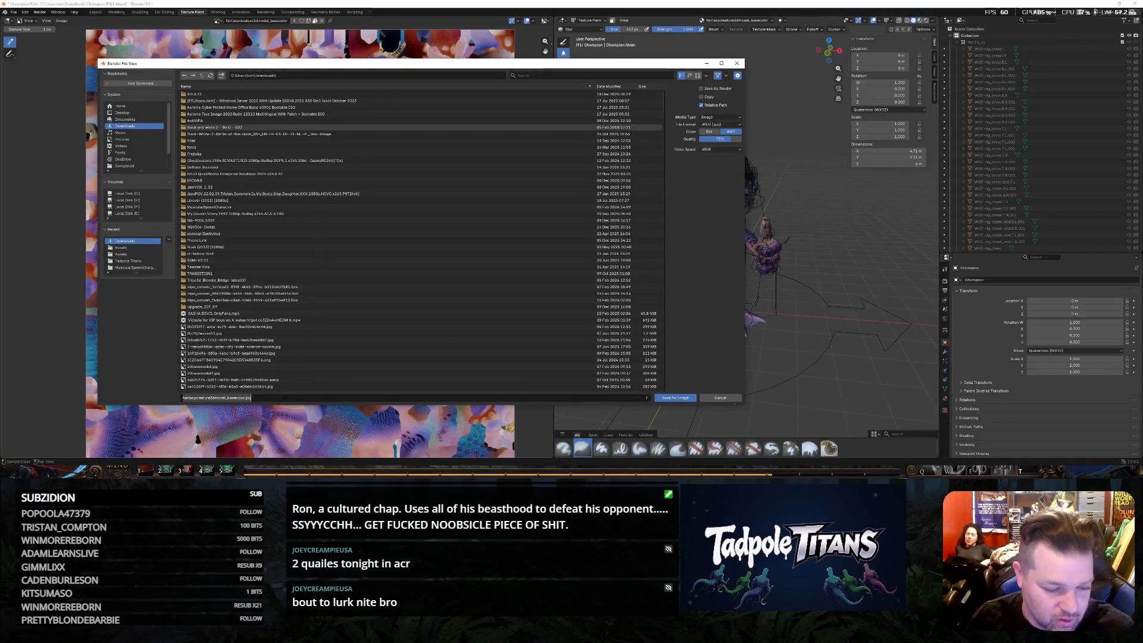
pyautogui.click(182, 398)
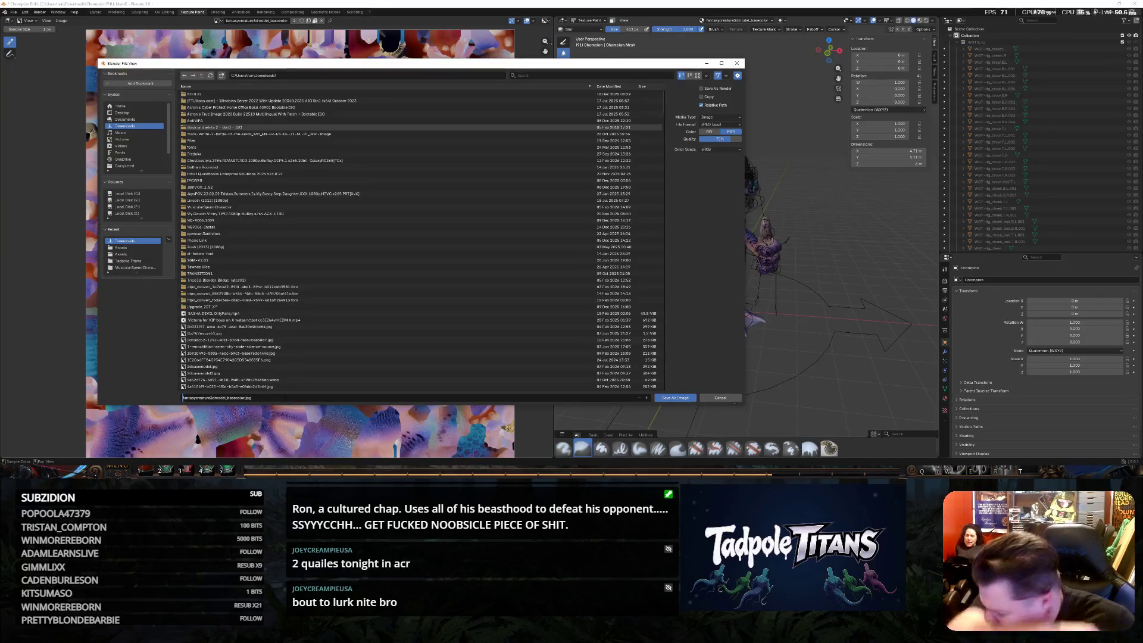
pyautogui.write('kali')
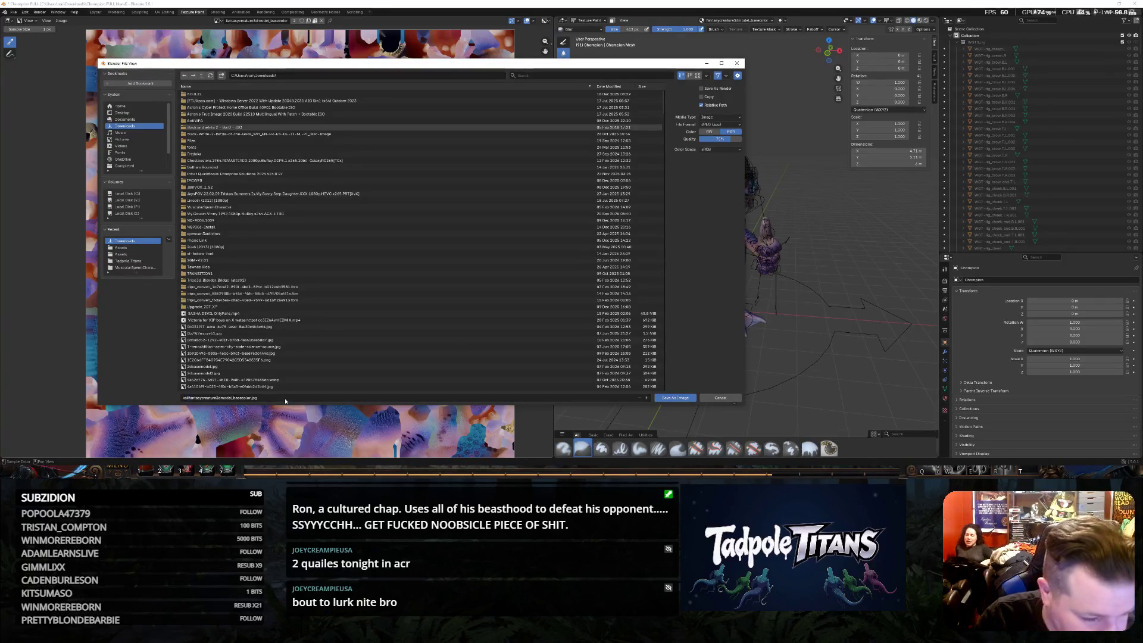
pyautogui.click(679, 398)
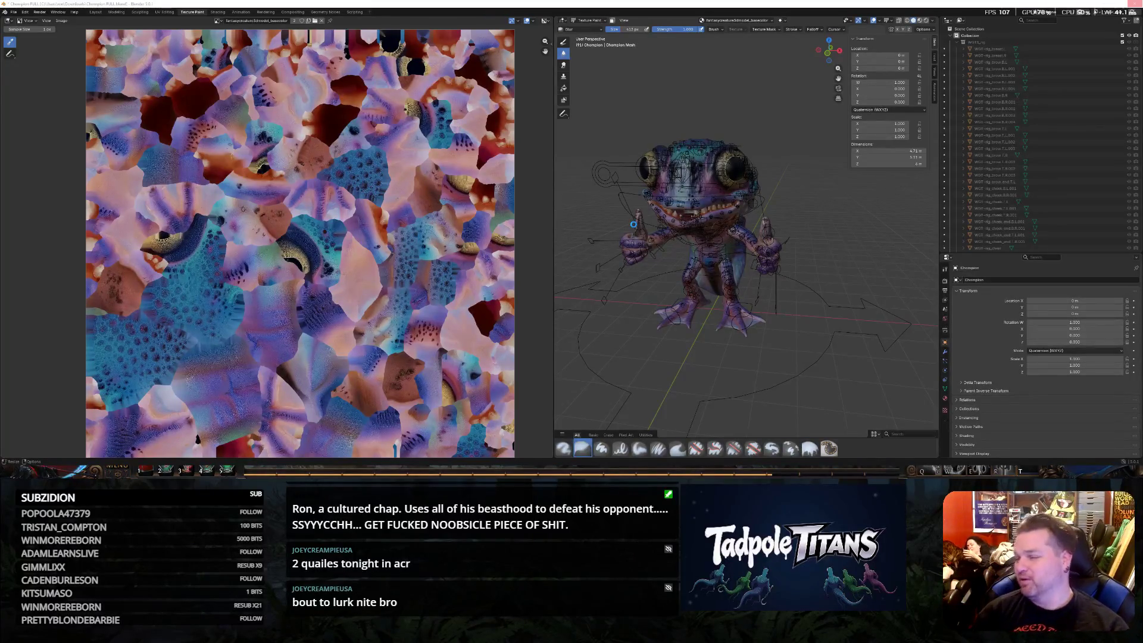
# Save Grok's brown spotted skin image over kalifantasycreature3dmodel_basecolor.jpg, then return to Blender.
pyautogui.hotkey('alt', 'Tab')
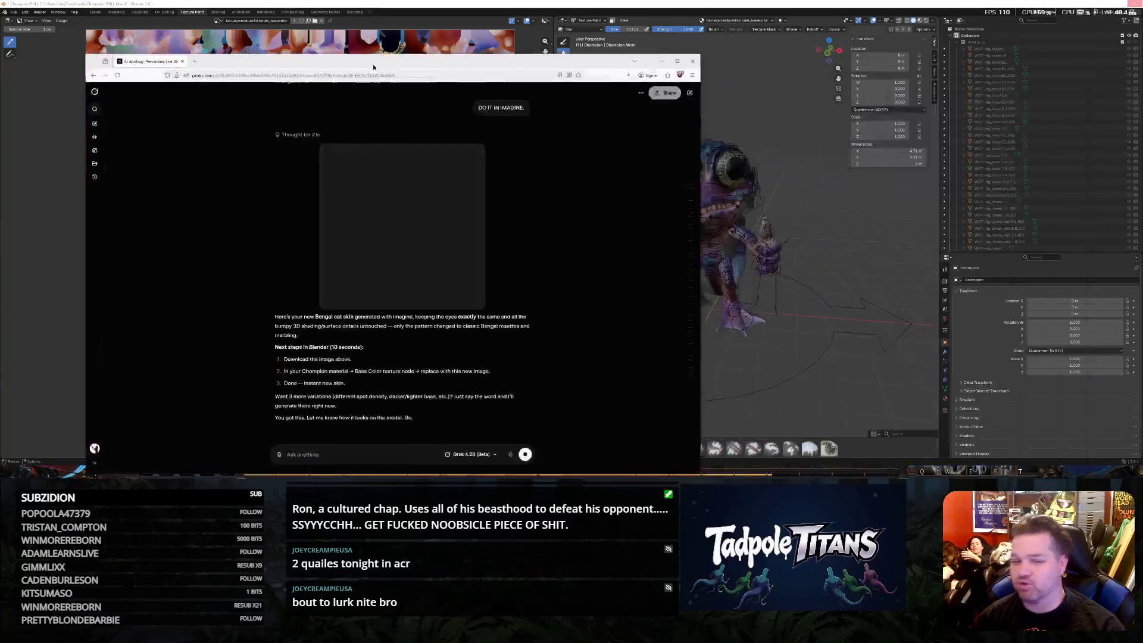
pyautogui.moveTo(373, 67); pyautogui.dragTo(515, 32)
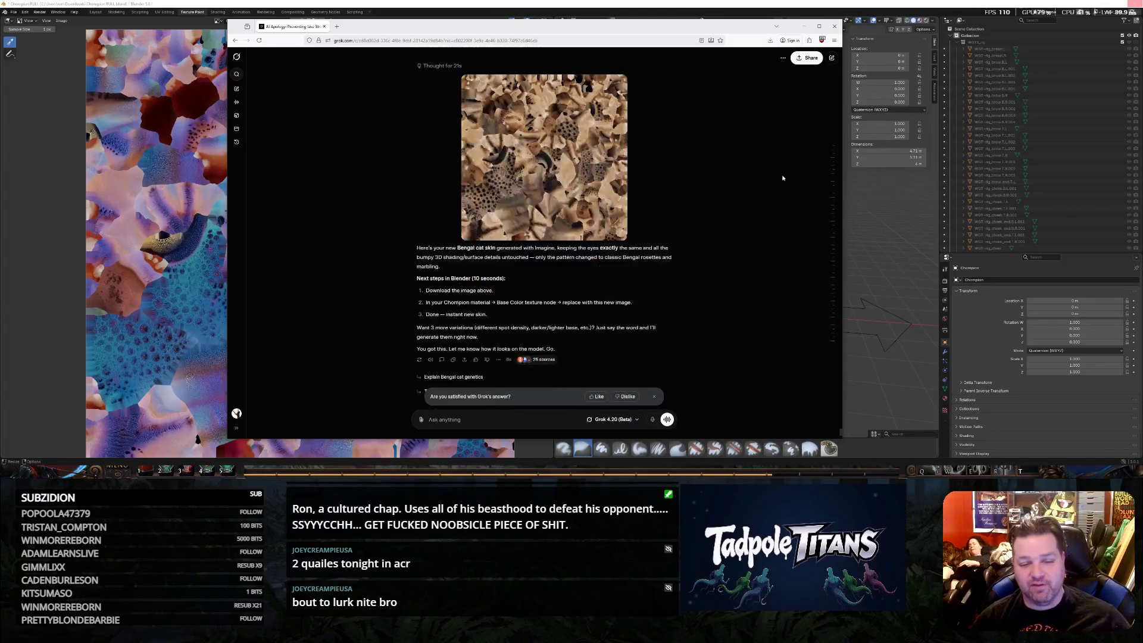
pyautogui.click(565, 156)
pyautogui.rightClick(566, 151)
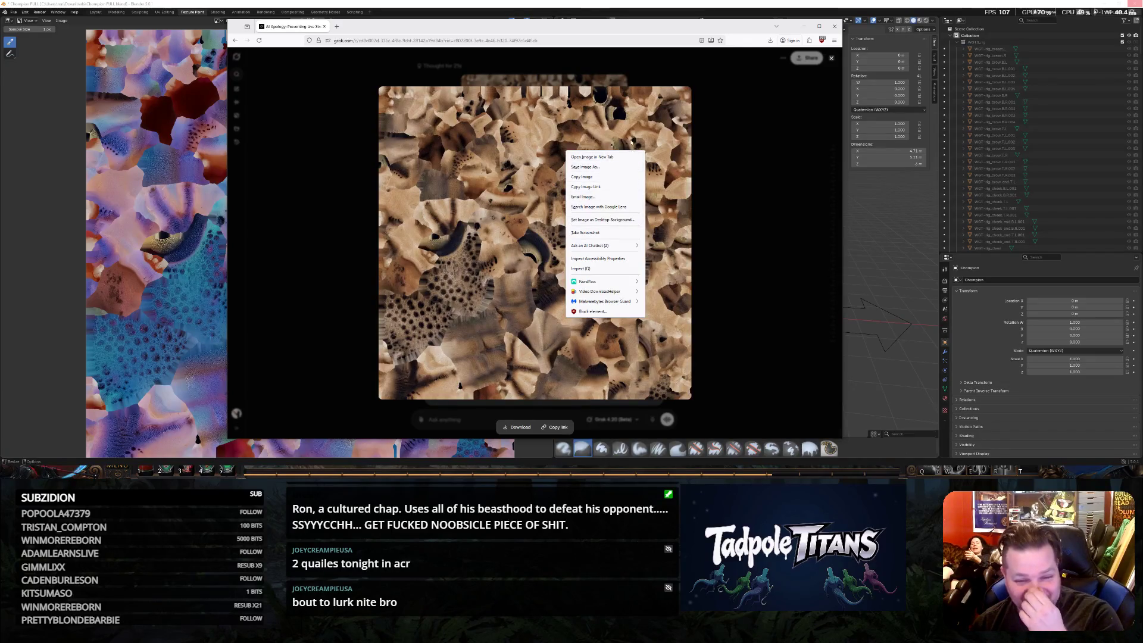
pyautogui.click(620, 165)
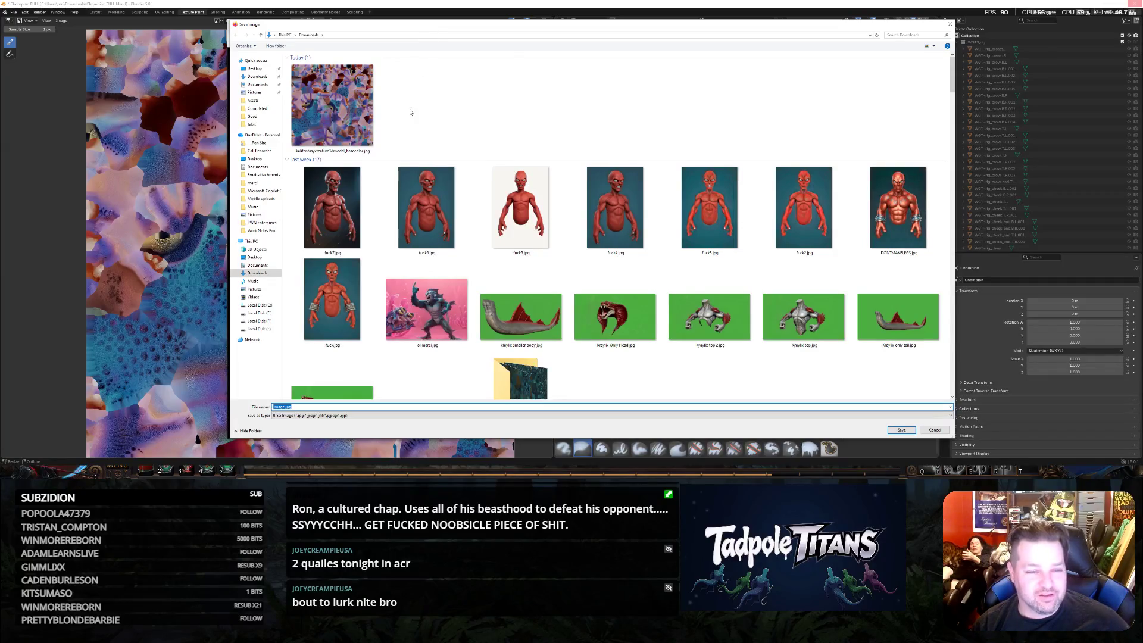
pyautogui.click(332, 106)
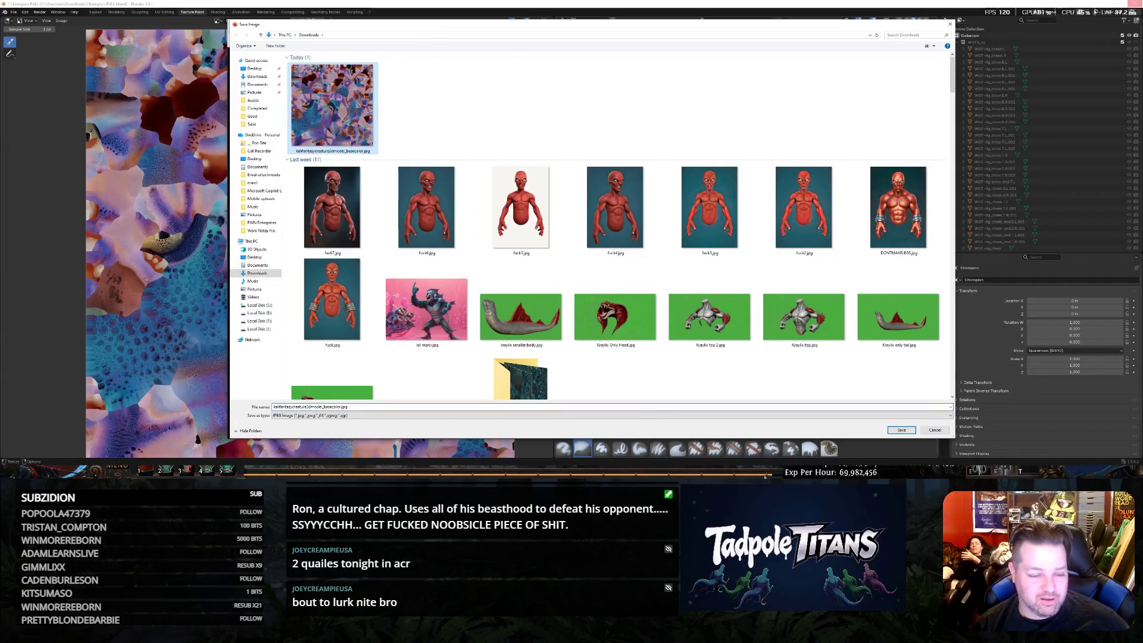
pyautogui.click(899, 434)
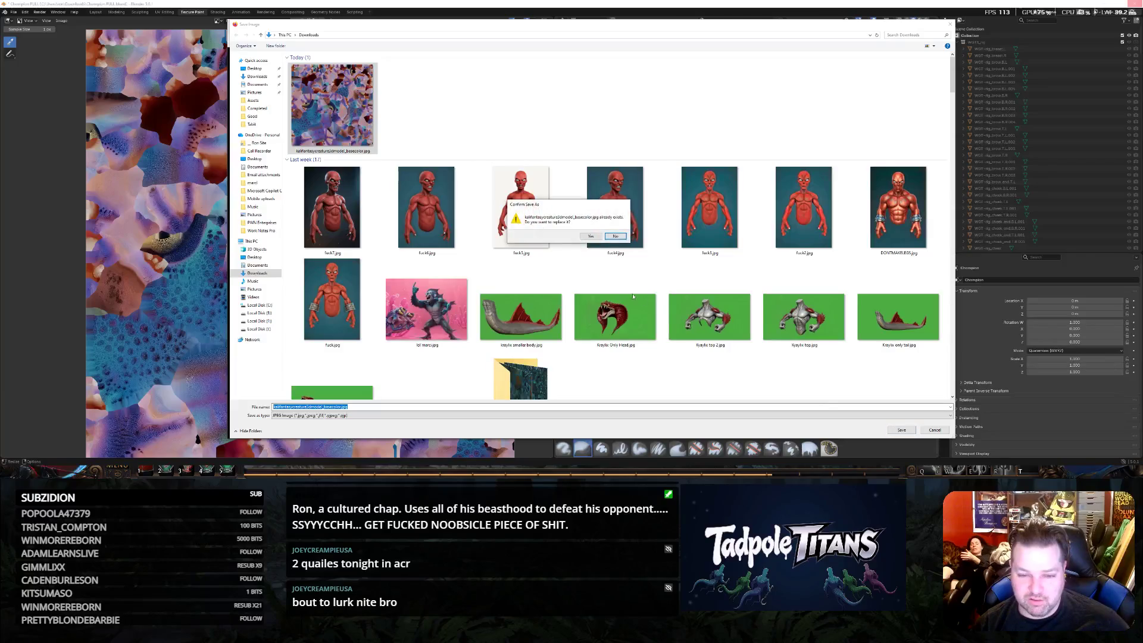
pyautogui.click(586, 239)
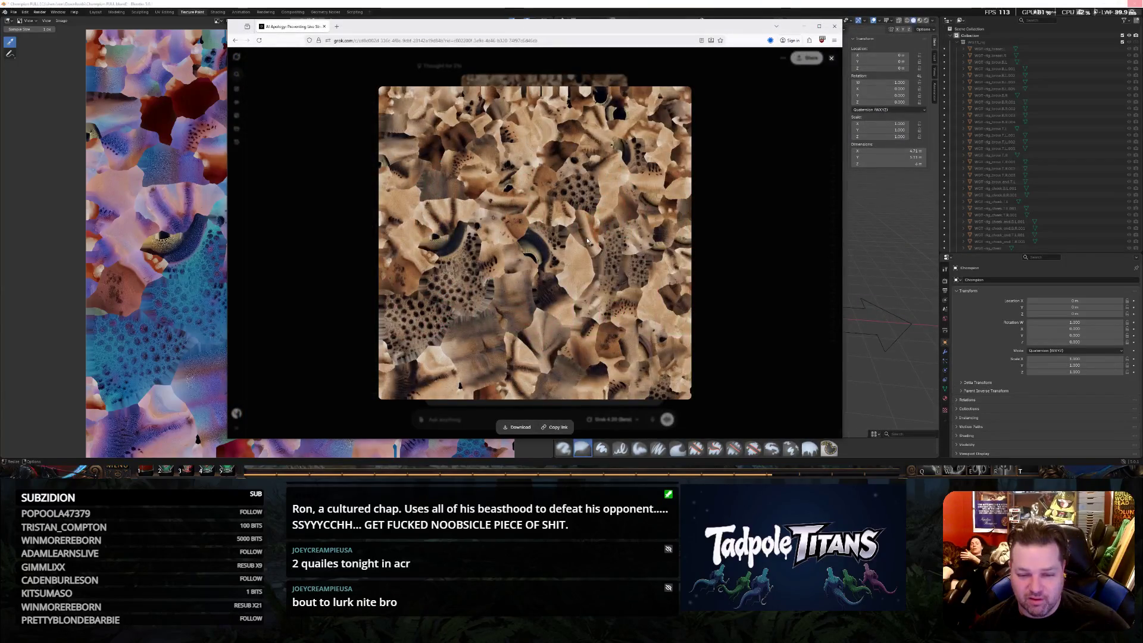
pyautogui.click(804, 26)
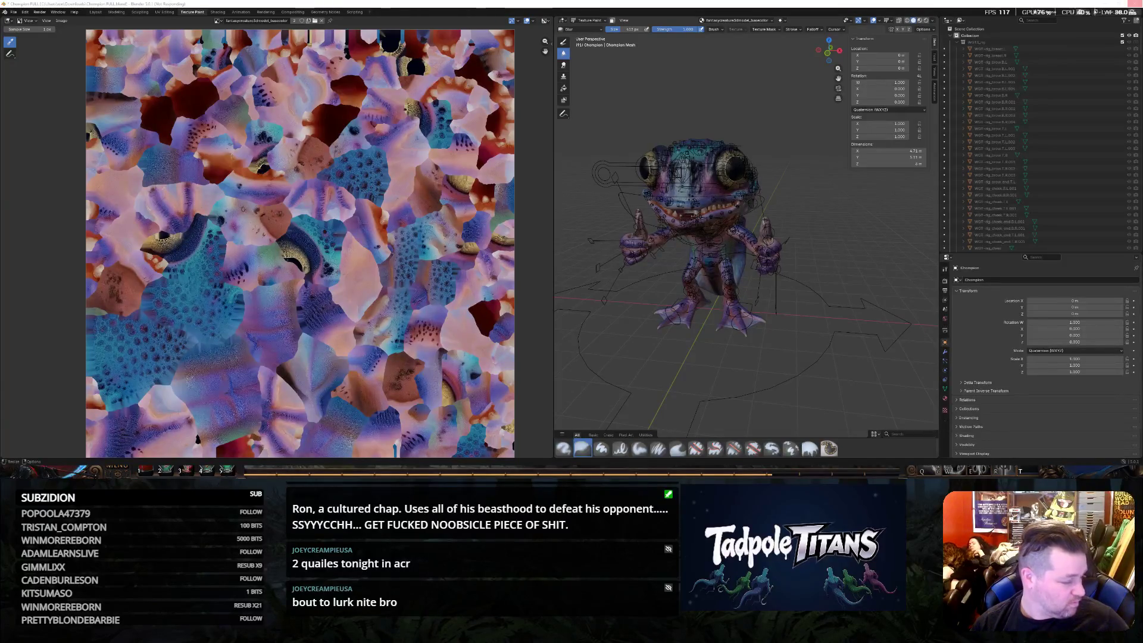
pyautogui.hotkey('alt', 'Tab')
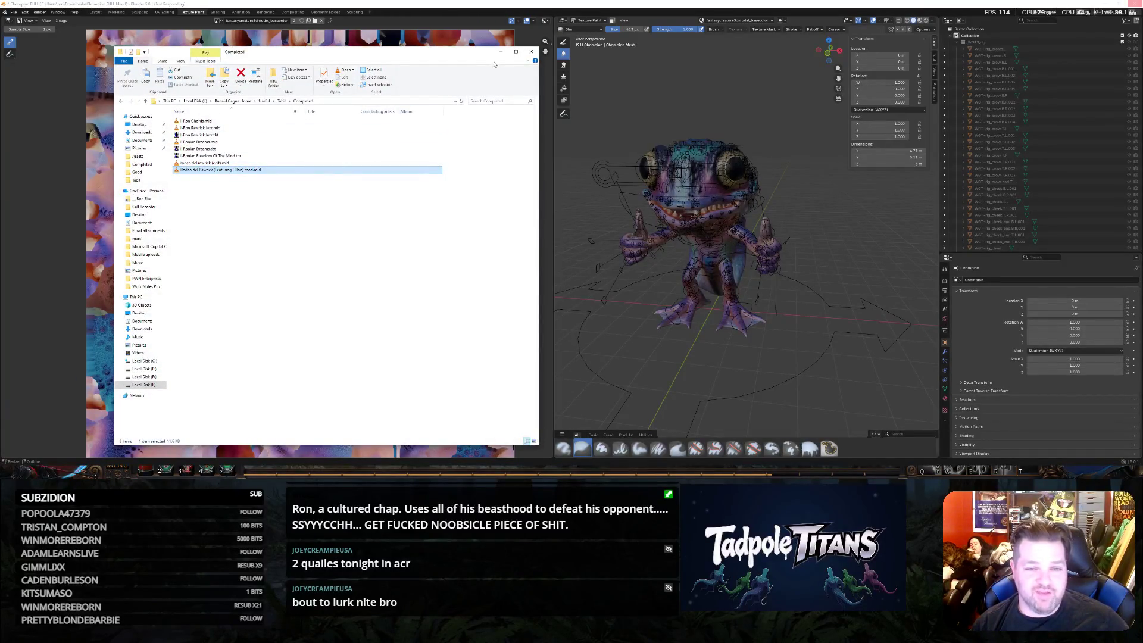
pyautogui.click(501, 52)
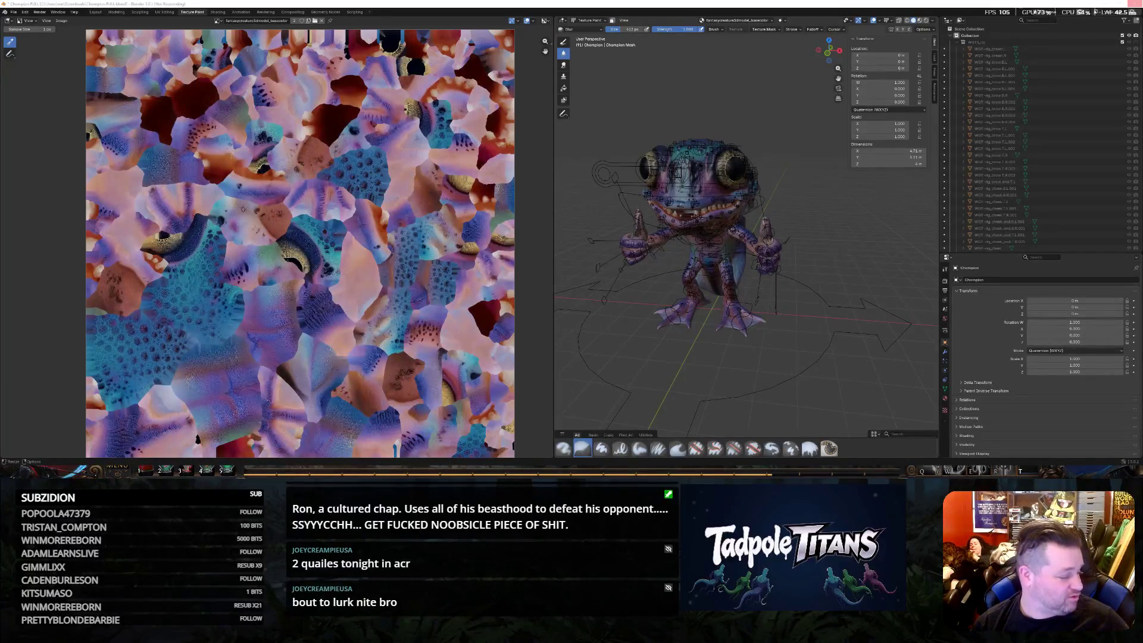
pyautogui.hotkey('alt', 'Tab')
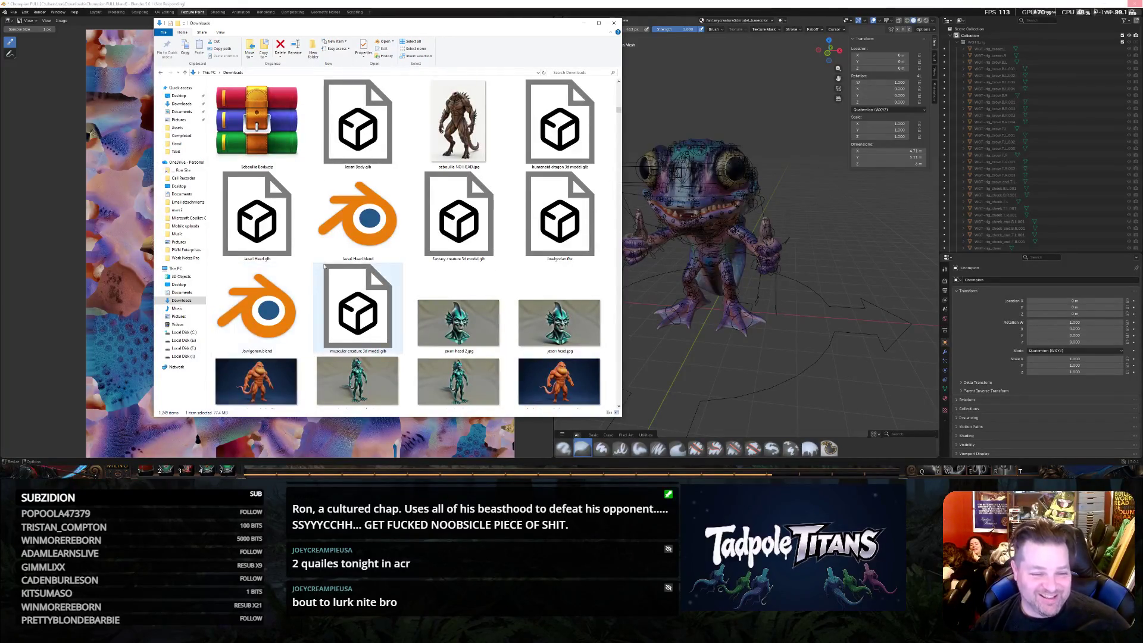
# Inspect Champion FULL.blend in Downloads, then switch to the Champion RIGGED.blend window.
pyautogui.scroll(5, 326, 263)
pyautogui.click(423, 332)
pyautogui.click(259, 322)
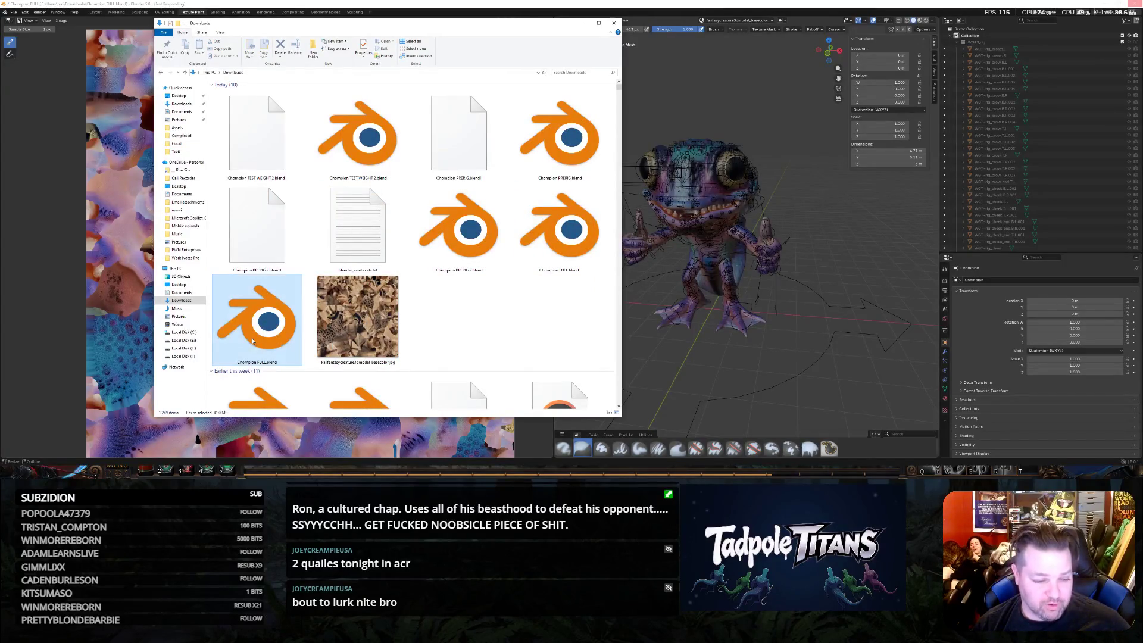
pyautogui.click(474, 326)
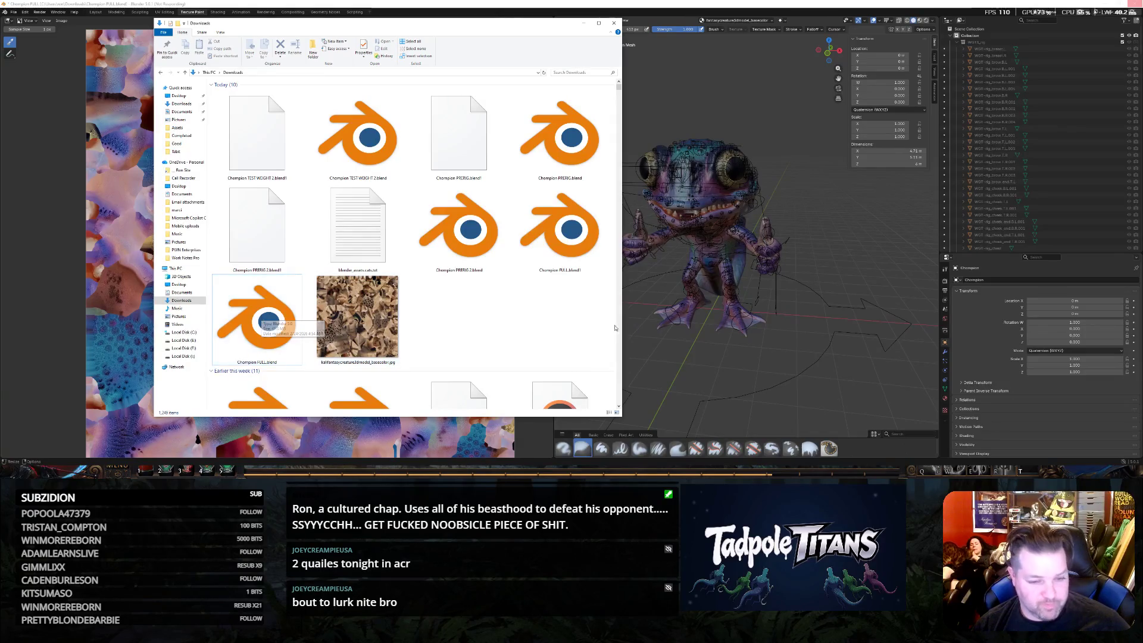
pyautogui.rightClick(538, 332)
pyautogui.hotkey('alt', 'Tab')
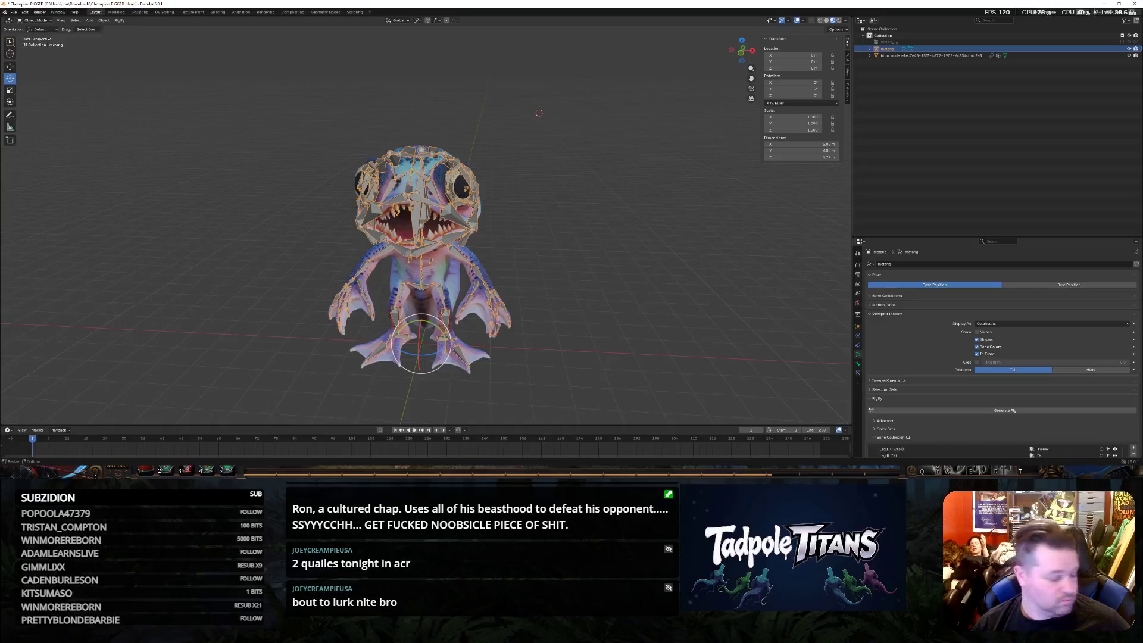
# Accept The Mother of Spiders from Yeena and claim Essence of the Artist from Helena.
pyautogui.hotkey('alt', 'Tab')
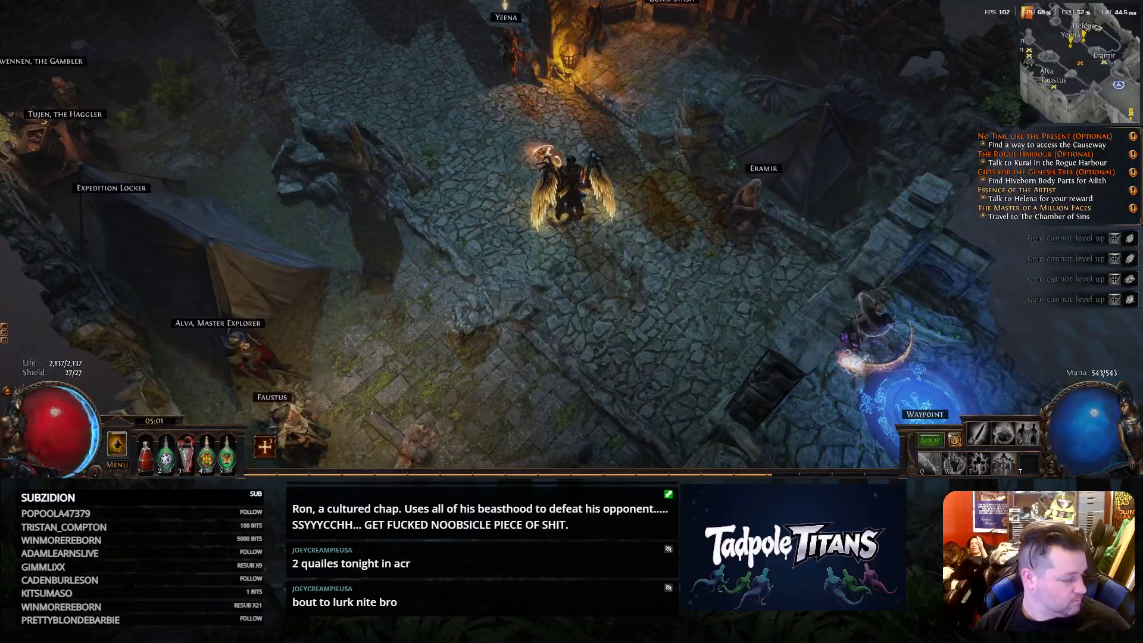
pyautogui.hotkey('alt', 'Tab')
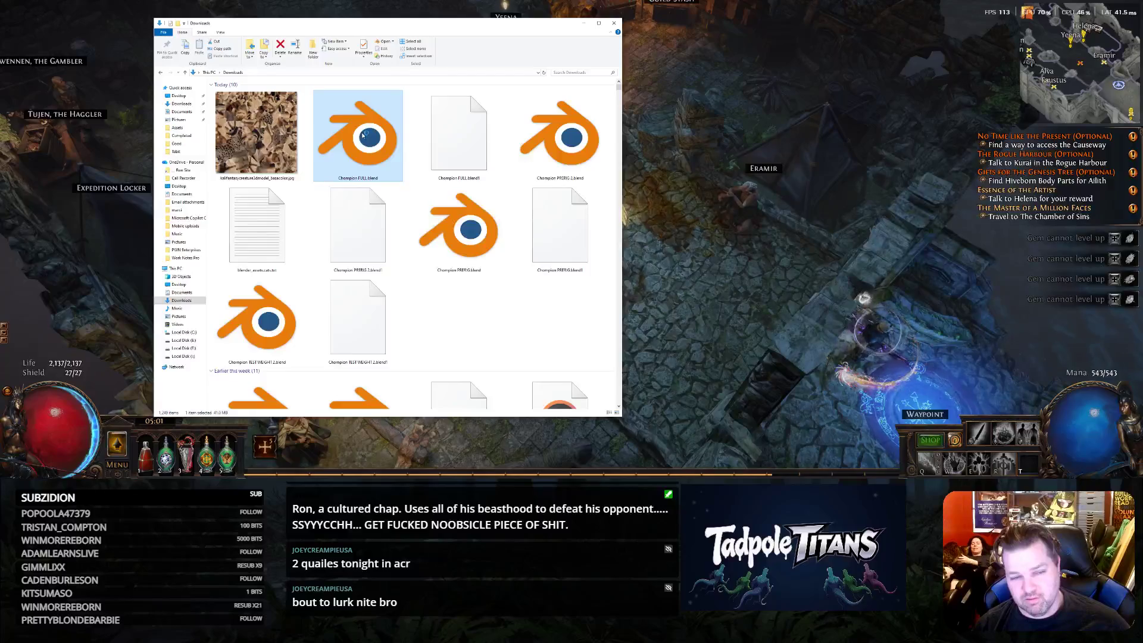
pyautogui.click(713, 258)
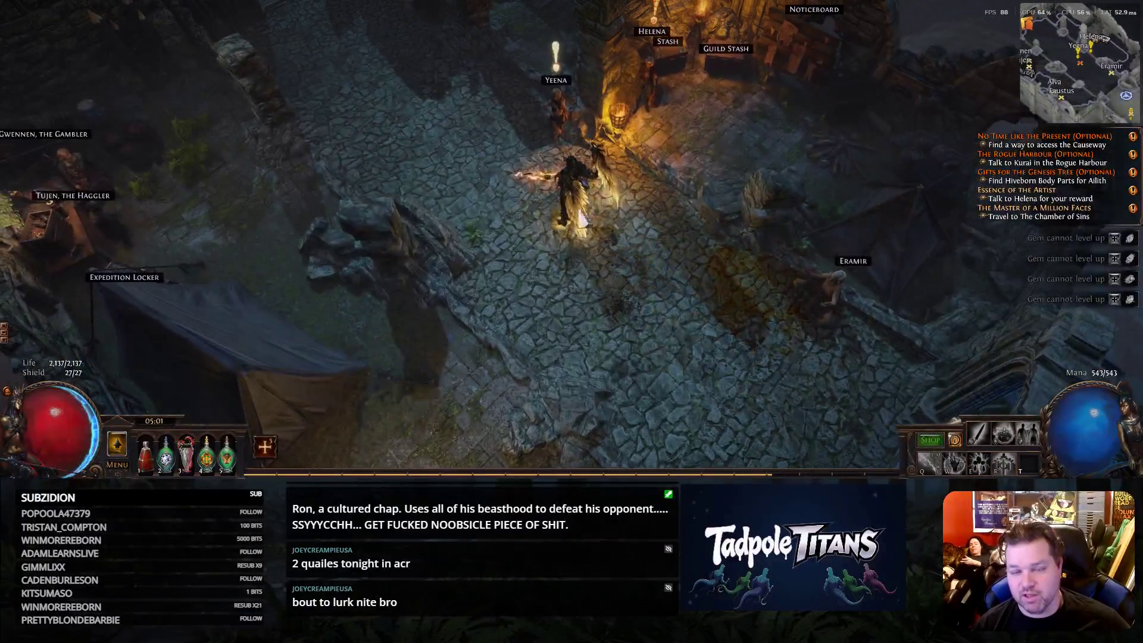
pyautogui.click(556, 95)
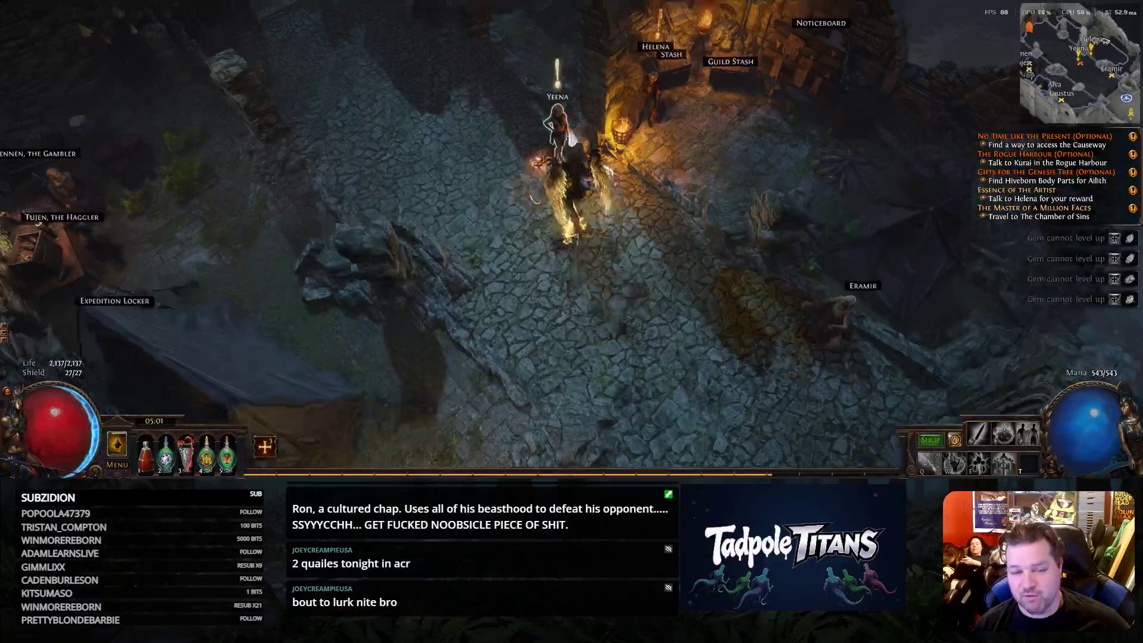
pyautogui.click(764, 158)
pyautogui.click(589, 103)
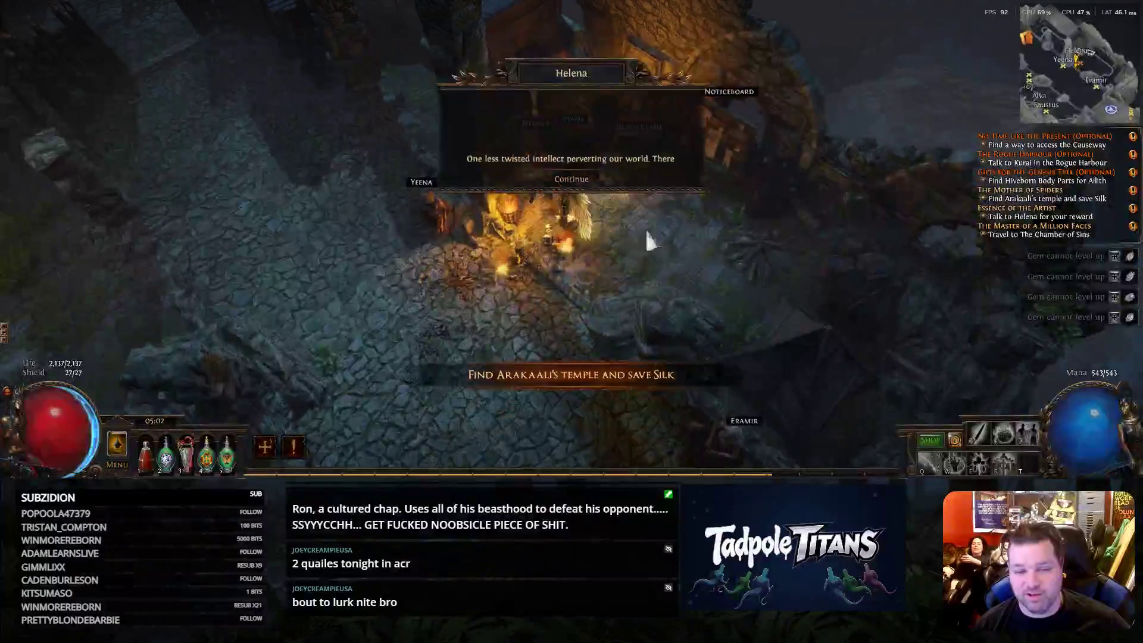
pyautogui.click(494, 291)
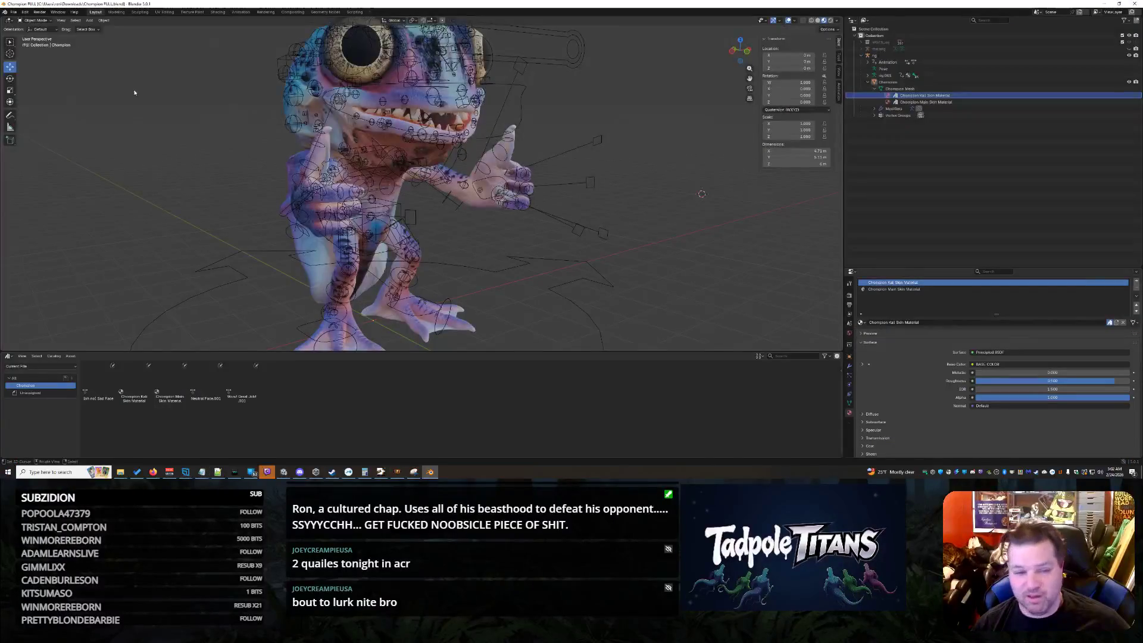
pyautogui.moveTo(271, 120); pyautogui.dragTo(143, 351, button='middle')
pyautogui.click(137, 384)
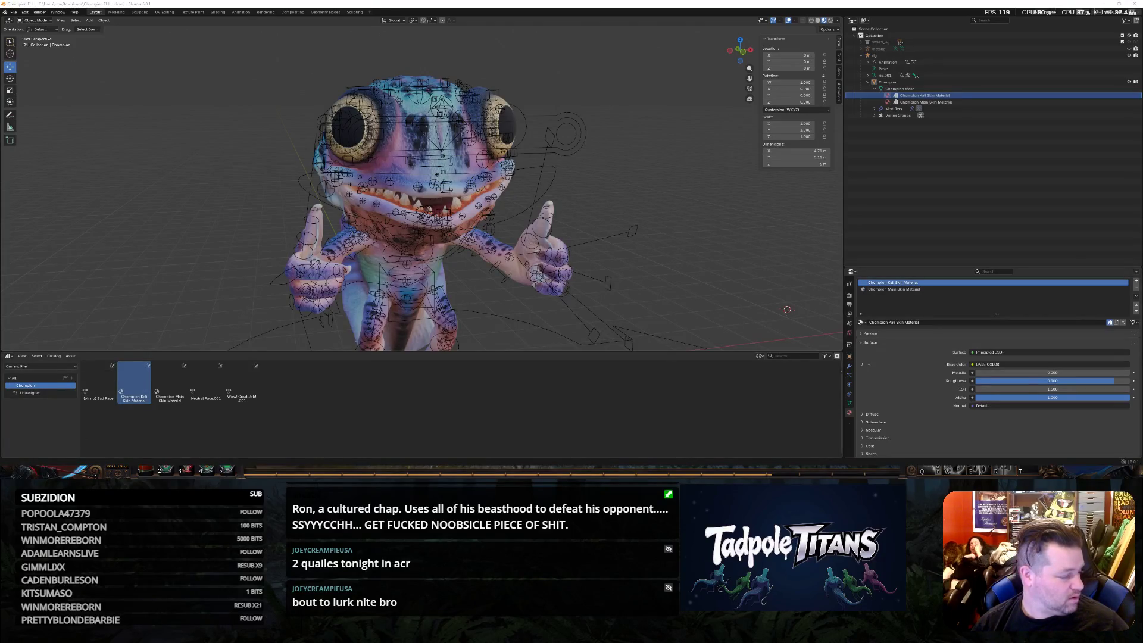
pyautogui.hotkey('alt', 'Tab')
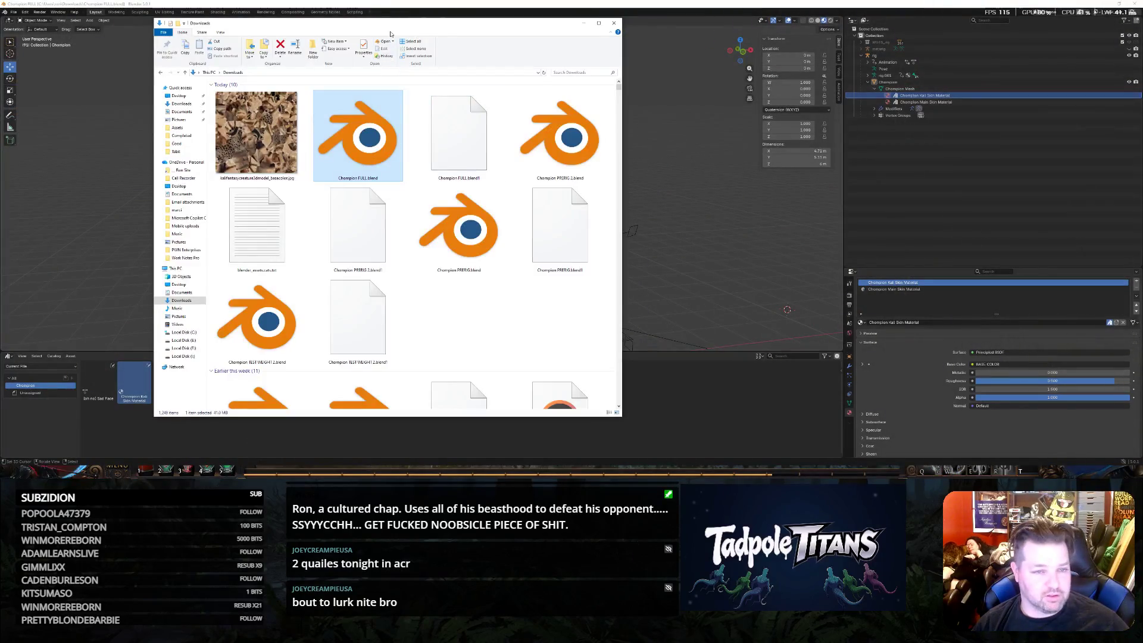
pyautogui.hotkey('alt', 'Tab')
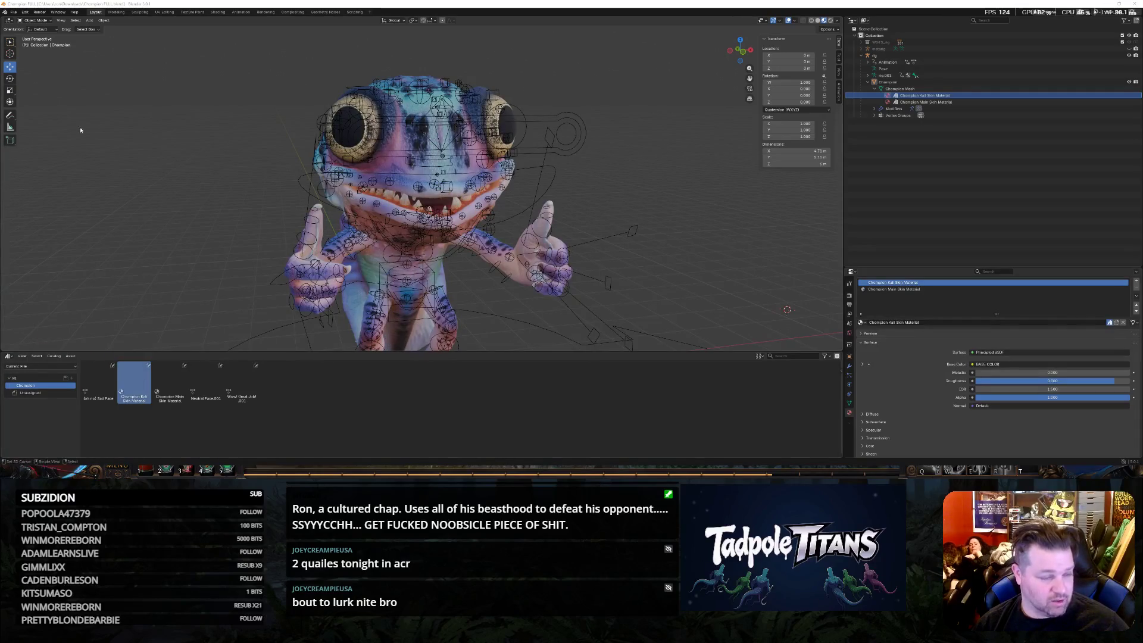
pyautogui.click(25, 12)
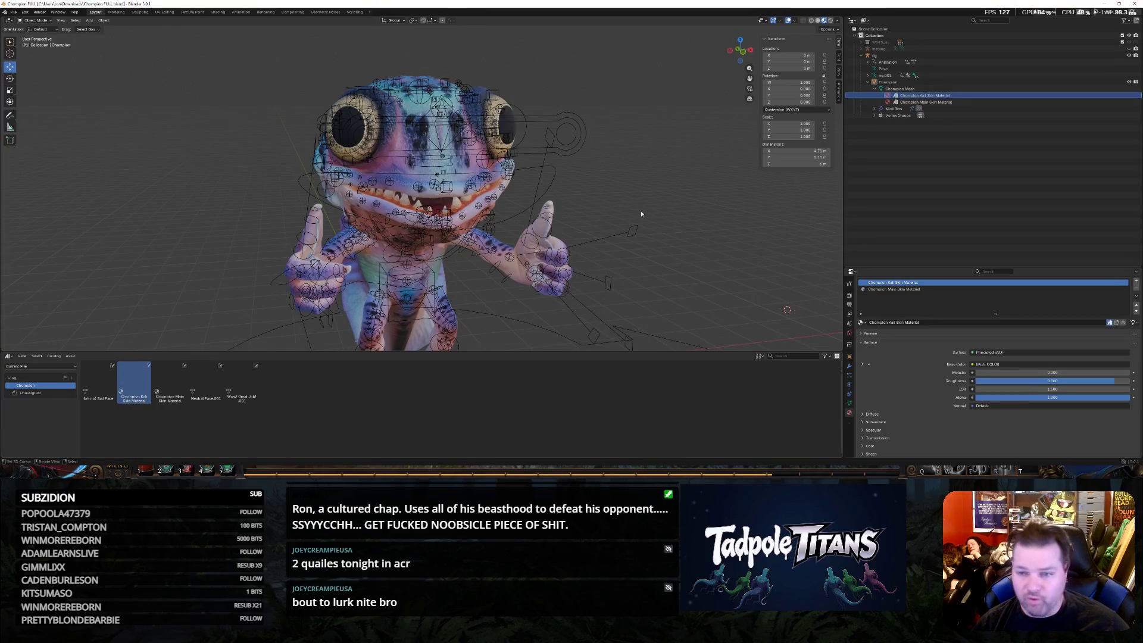
pyautogui.moveTo(129, 396); pyautogui.dragTo(419, 218)
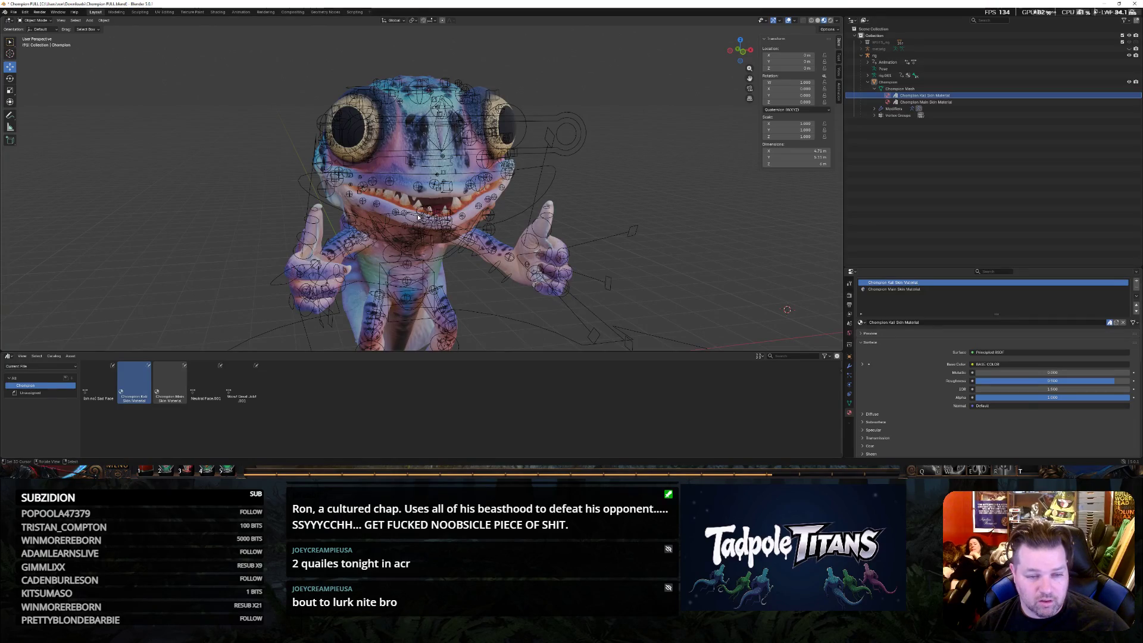
pyautogui.click(944, 102)
pyautogui.click(929, 95)
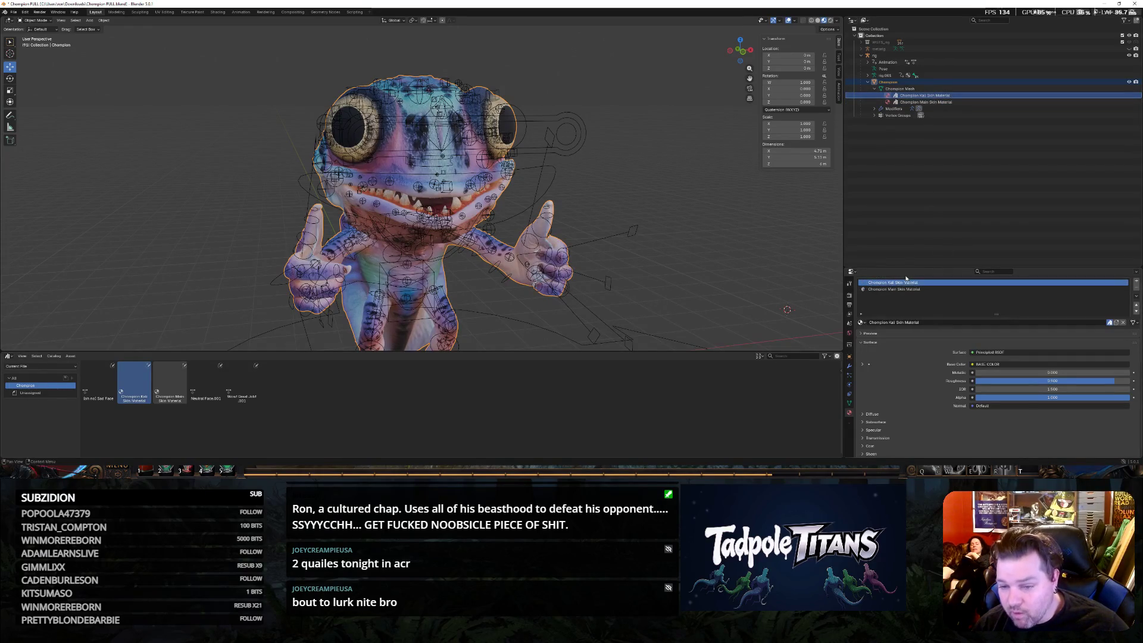
pyautogui.rightClick(939, 96)
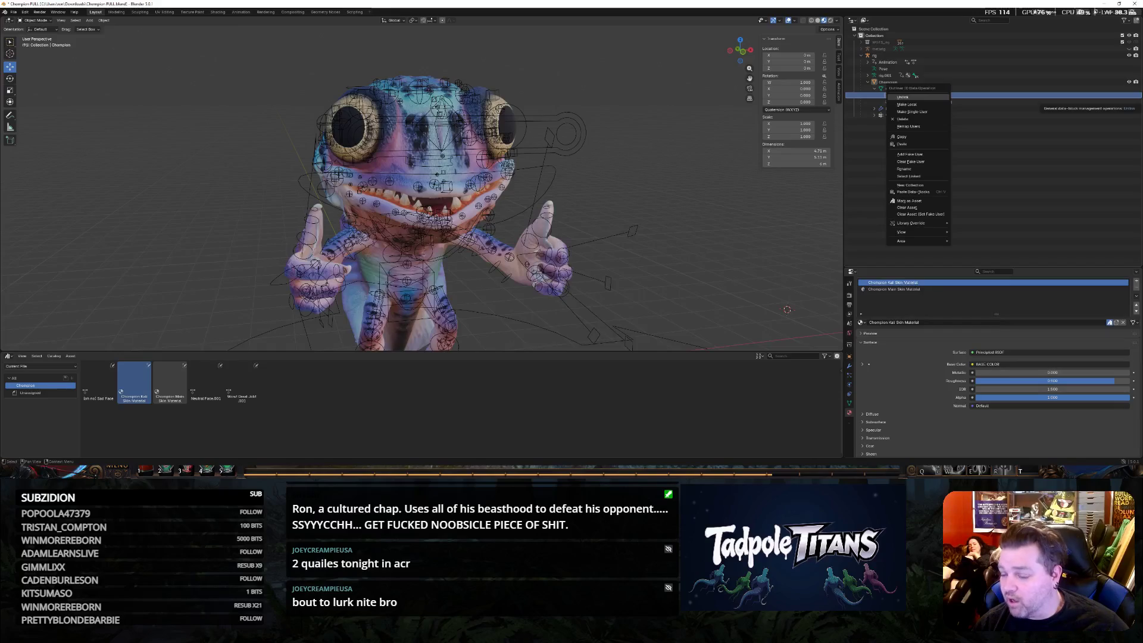
pyautogui.hotkey('alt', 'Tab')
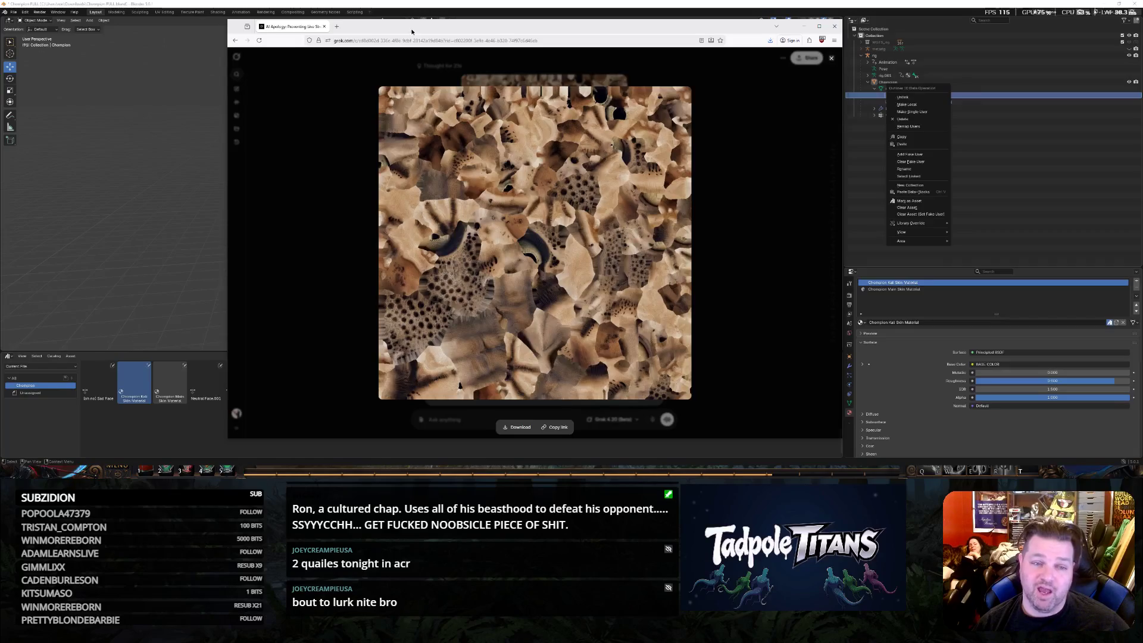
pyautogui.hotkey('alt', 'Tab')
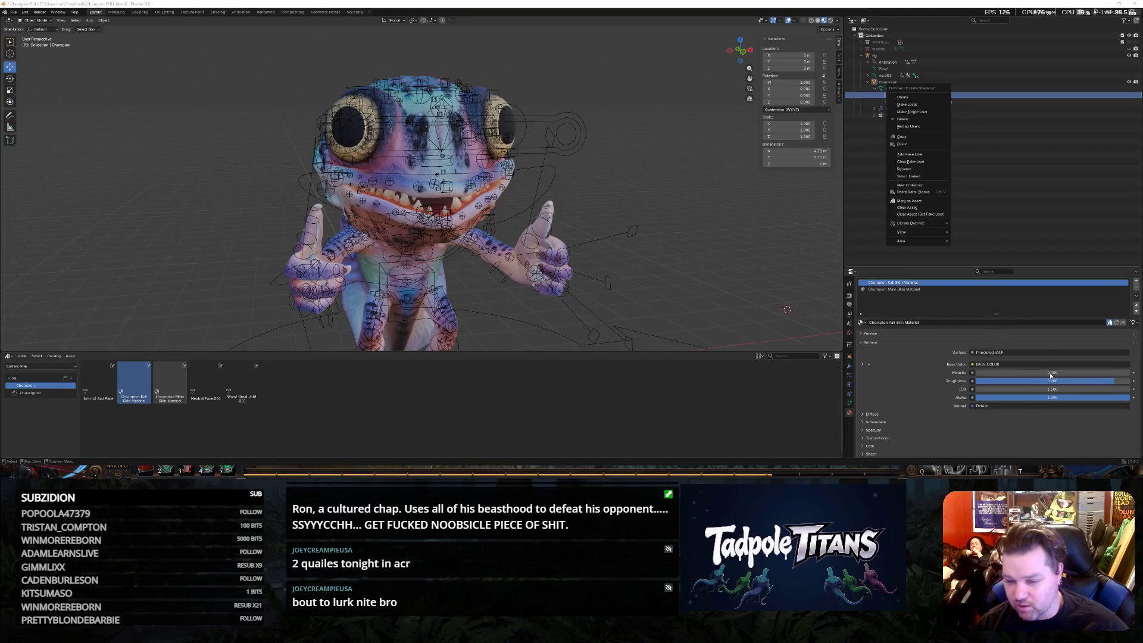
pyautogui.press('Escape')
pyautogui.click(930, 291)
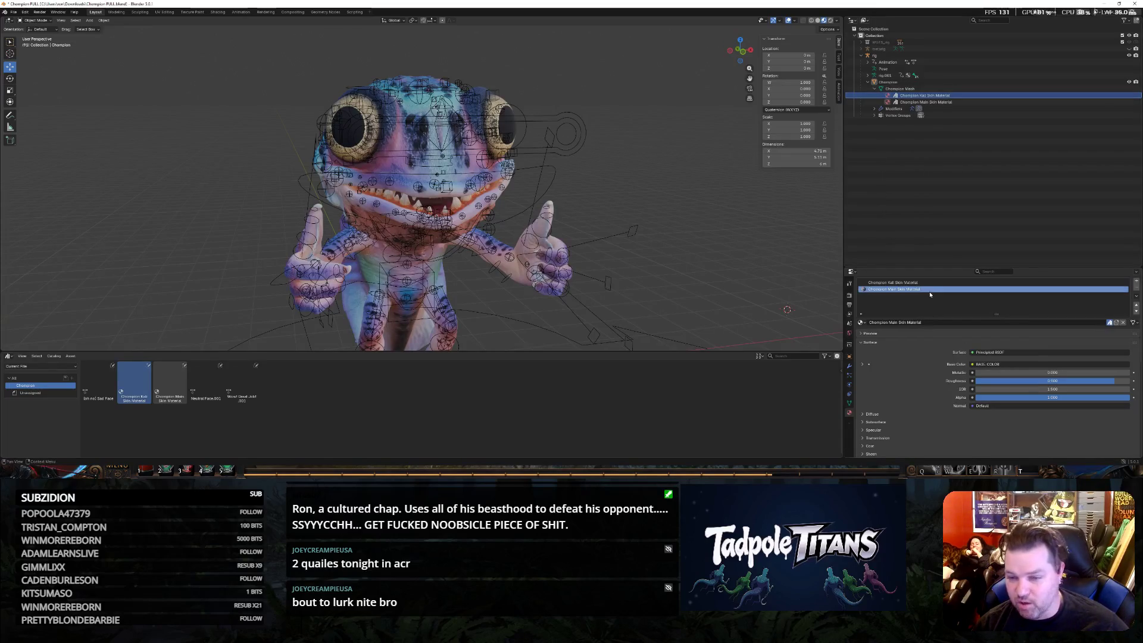
pyautogui.click(905, 282)
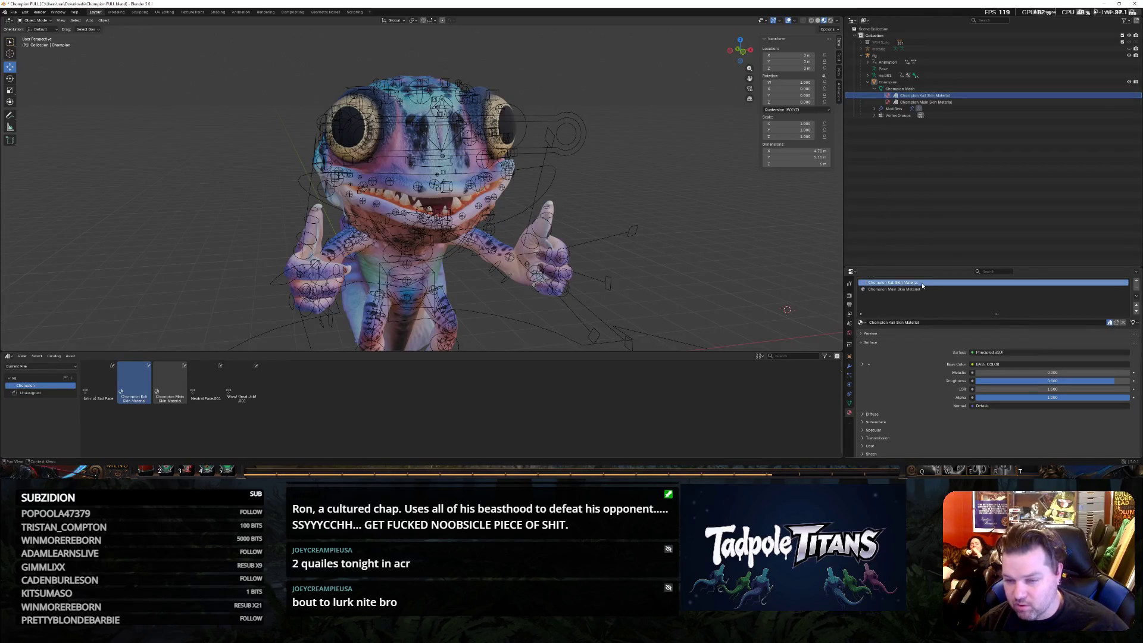
pyautogui.click(993, 364)
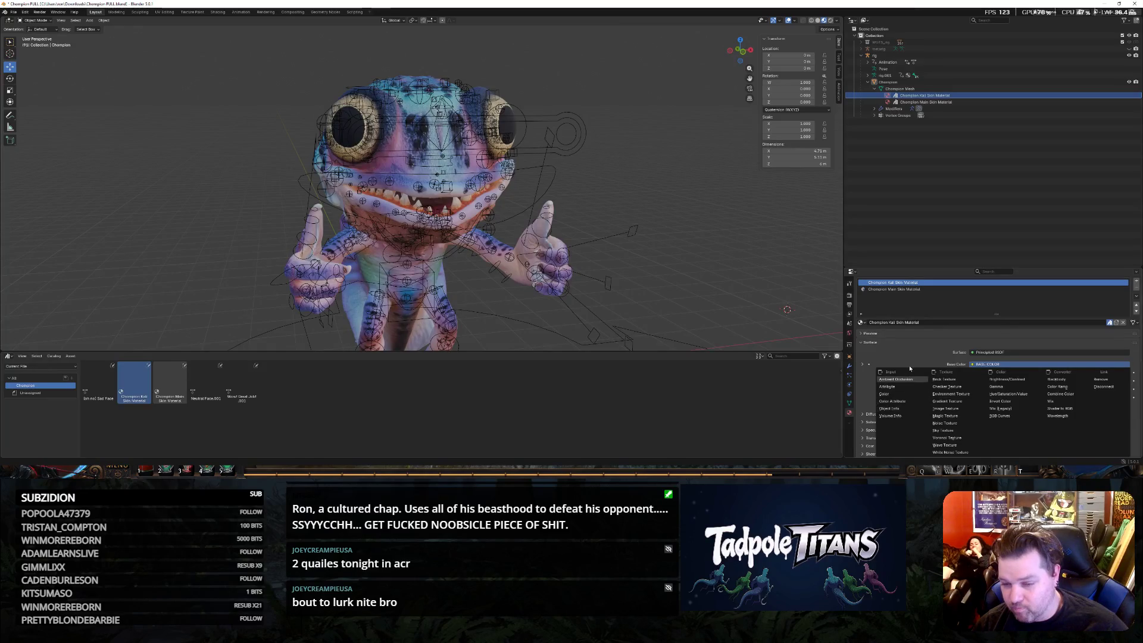
pyautogui.click(913, 354)
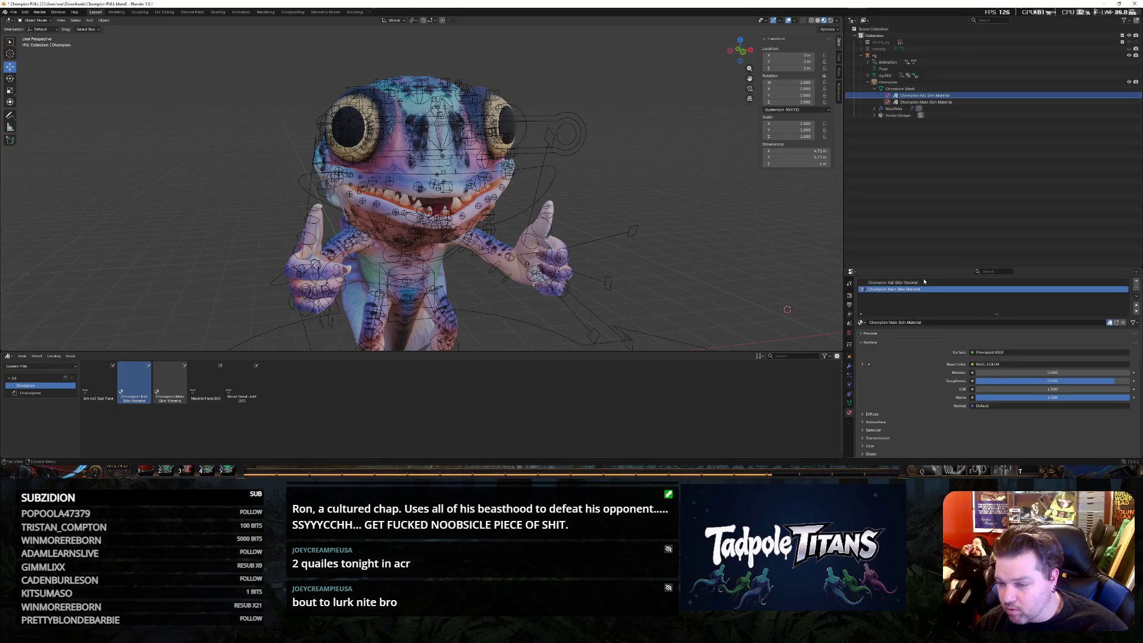
pyautogui.click(973, 364)
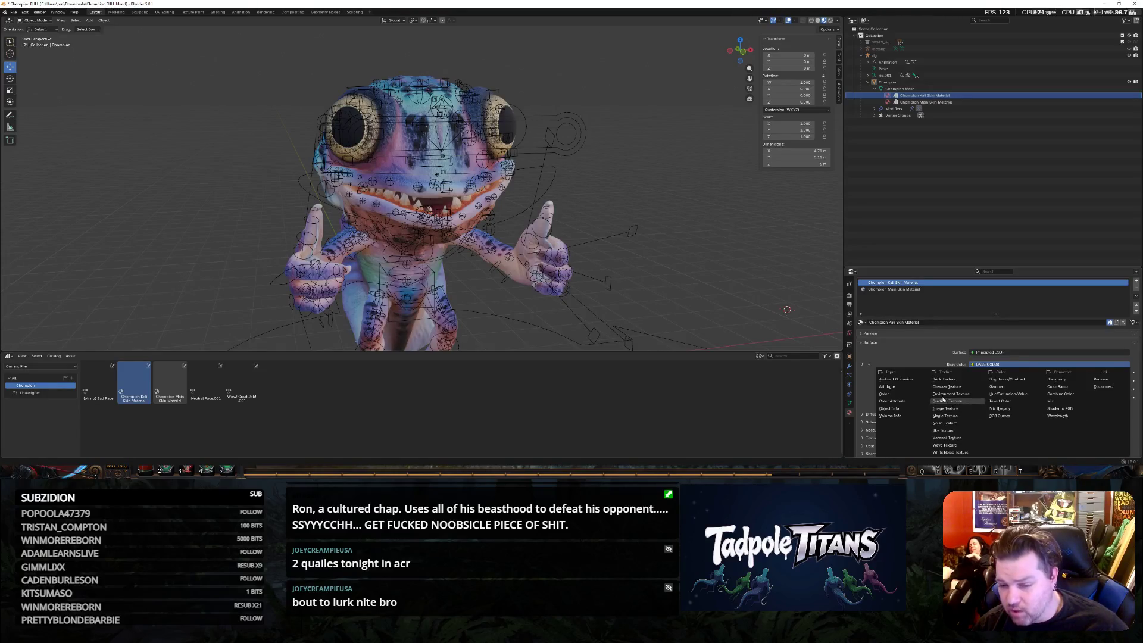
pyautogui.click(945, 422)
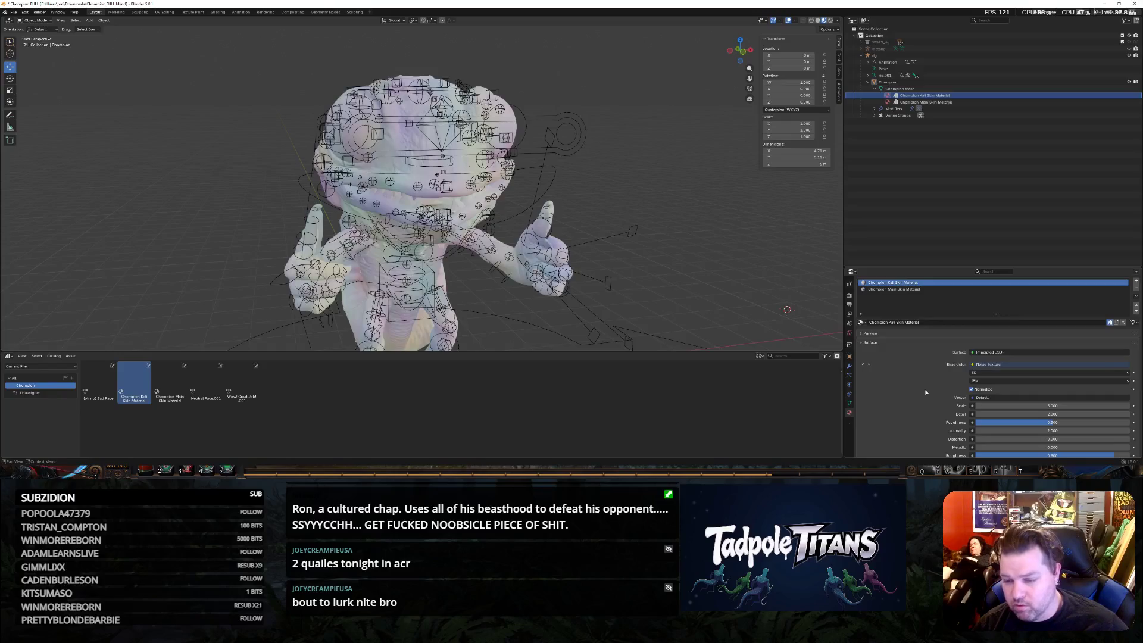
pyautogui.scroll(-3, 926, 393)
pyautogui.hotkey('ctrl', 'z')
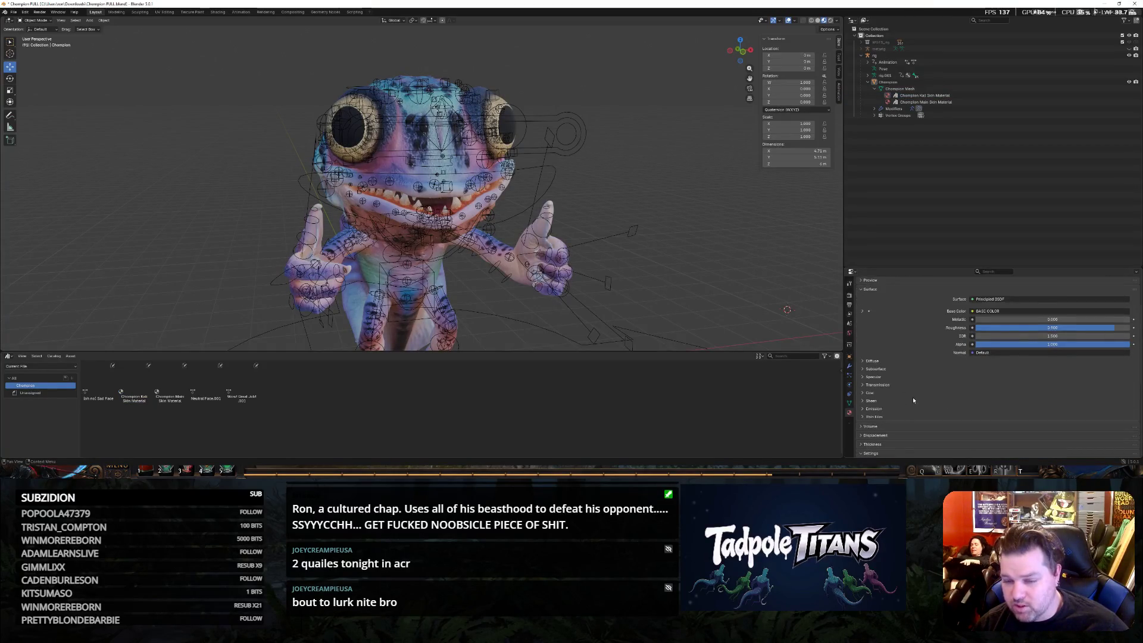
pyautogui.scroll(2, 913, 399)
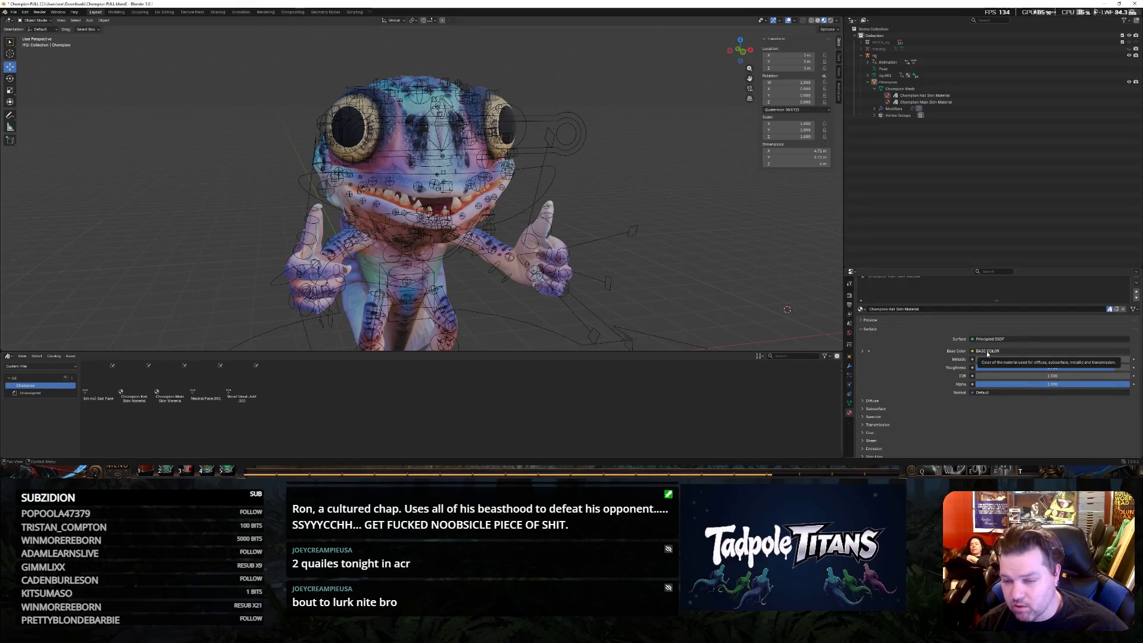
pyautogui.click(862, 352)
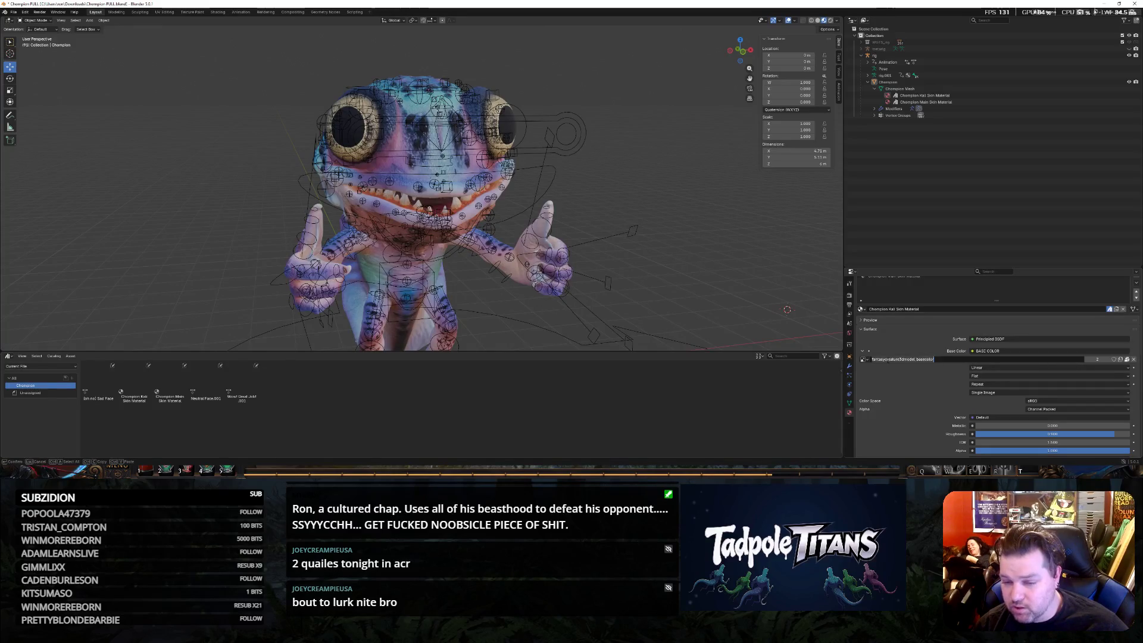
pyautogui.click(863, 360)
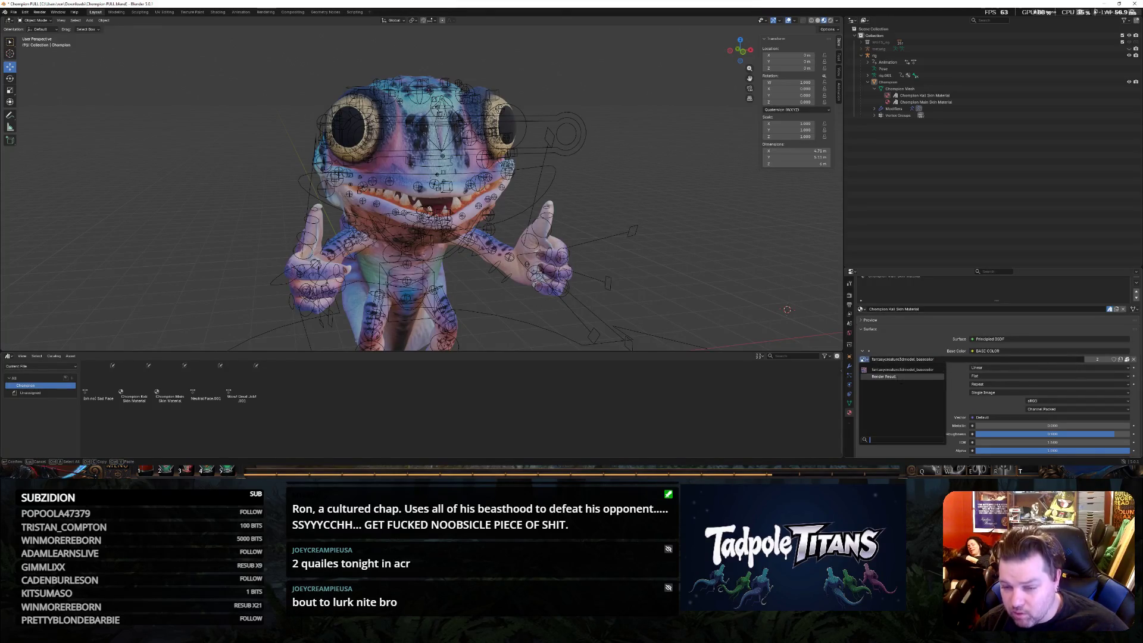
pyautogui.click(902, 376)
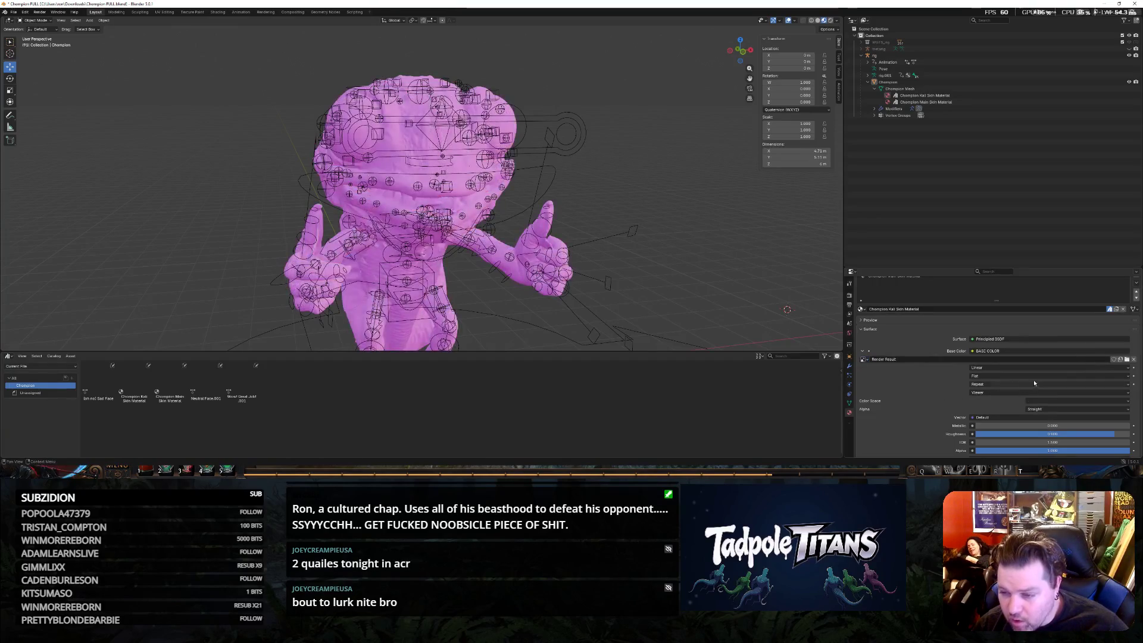
pyautogui.hotkey('ctrl', 'z')
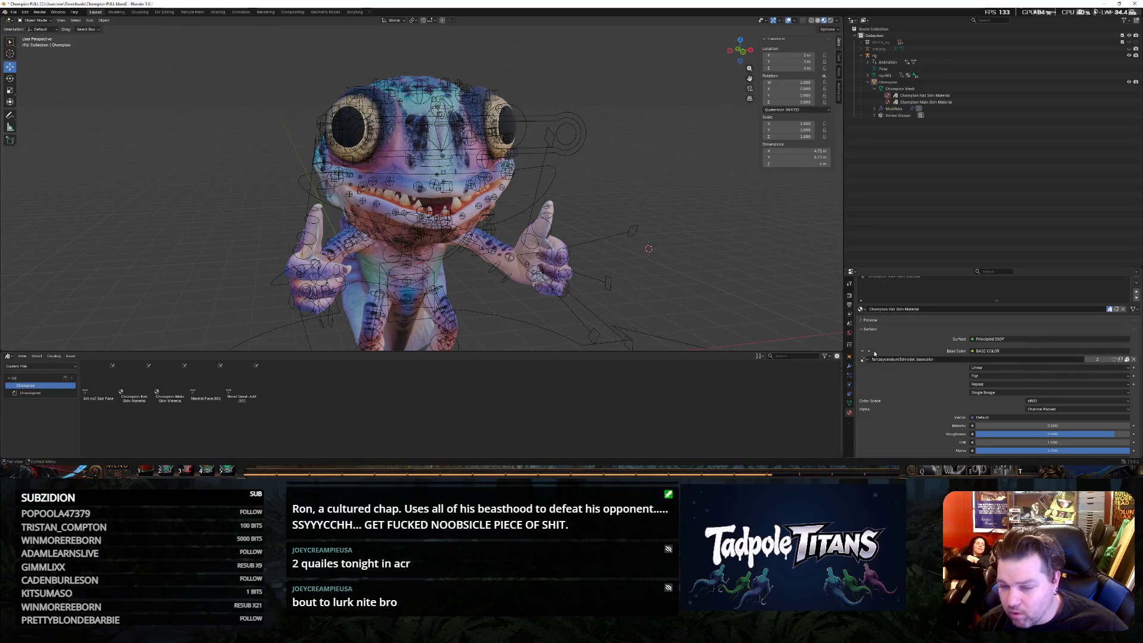
pyautogui.click(864, 351)
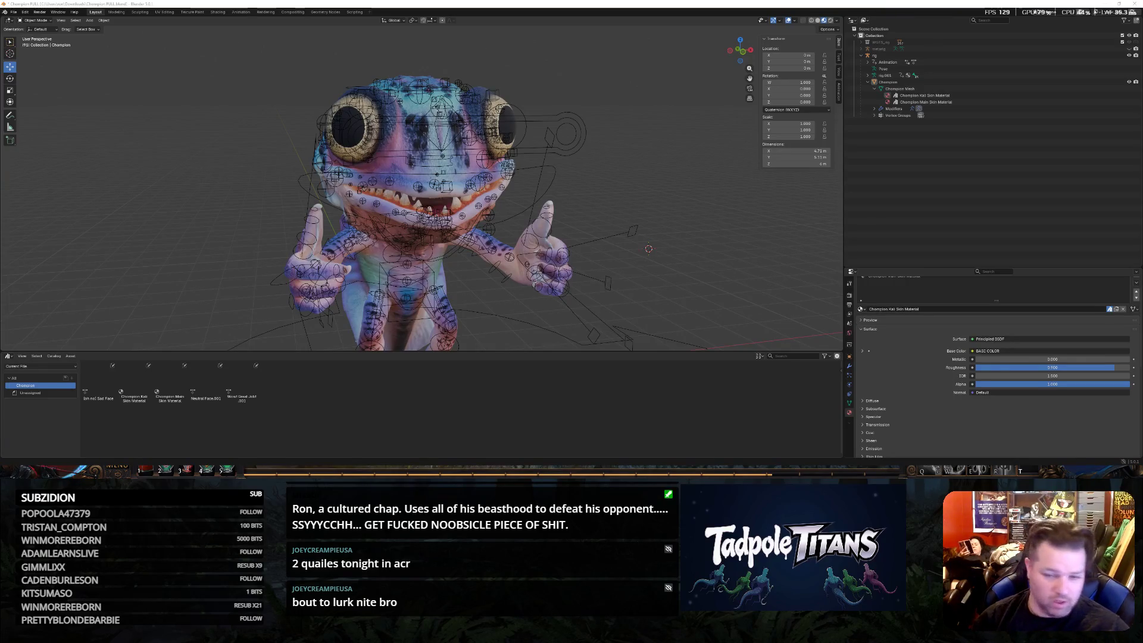
# Enlarge the Properties area and snip the outliner and skin material properties.
pyautogui.moveTo(910, 267); pyautogui.dragTo(918, 142)
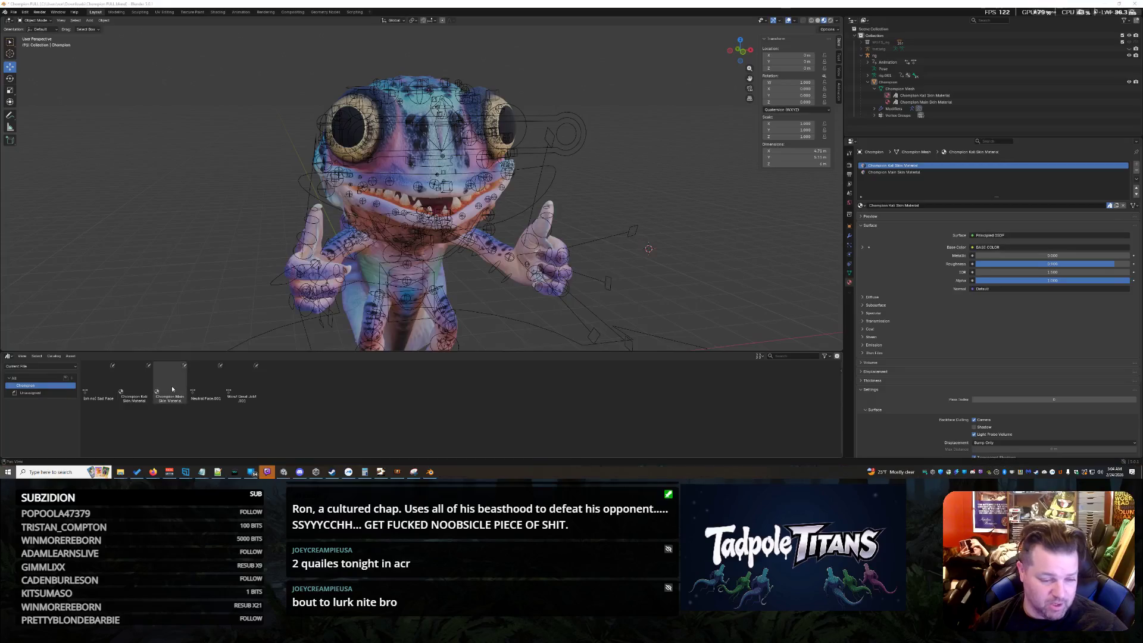
pyautogui.press('super')
pyautogui.click(414, 472)
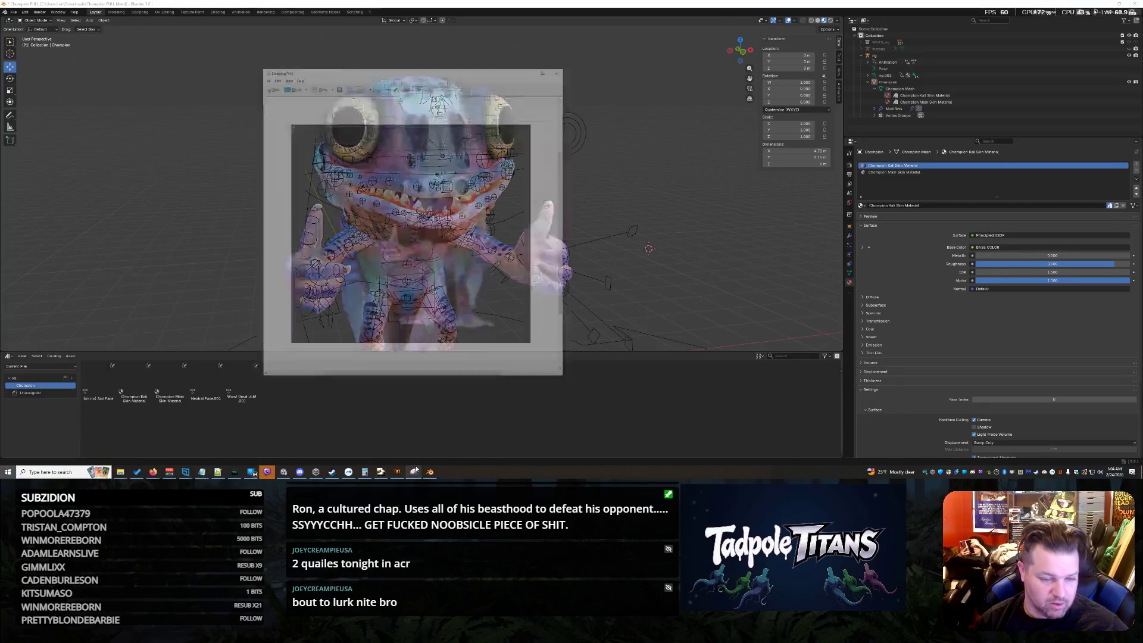
pyautogui.click(255, 33)
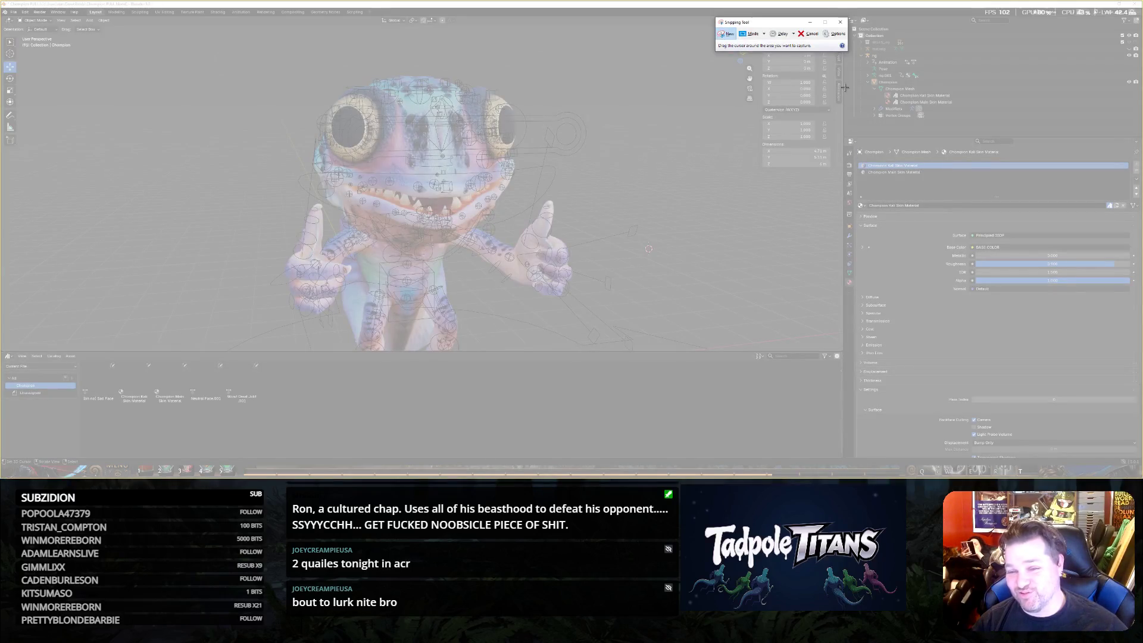
pyautogui.moveTo(844, 81)
pyautogui.mouseDown()
pyautogui.moveTo(1108, 417)
pyautogui.moveTo(1138, 473)
pyautogui.moveTo(1141, 455)
pyautogui.mouseUp()
pyautogui.rightClick(1032, 279)
pyautogui.moveTo(1036, 281)
pyautogui.click(971, 282)
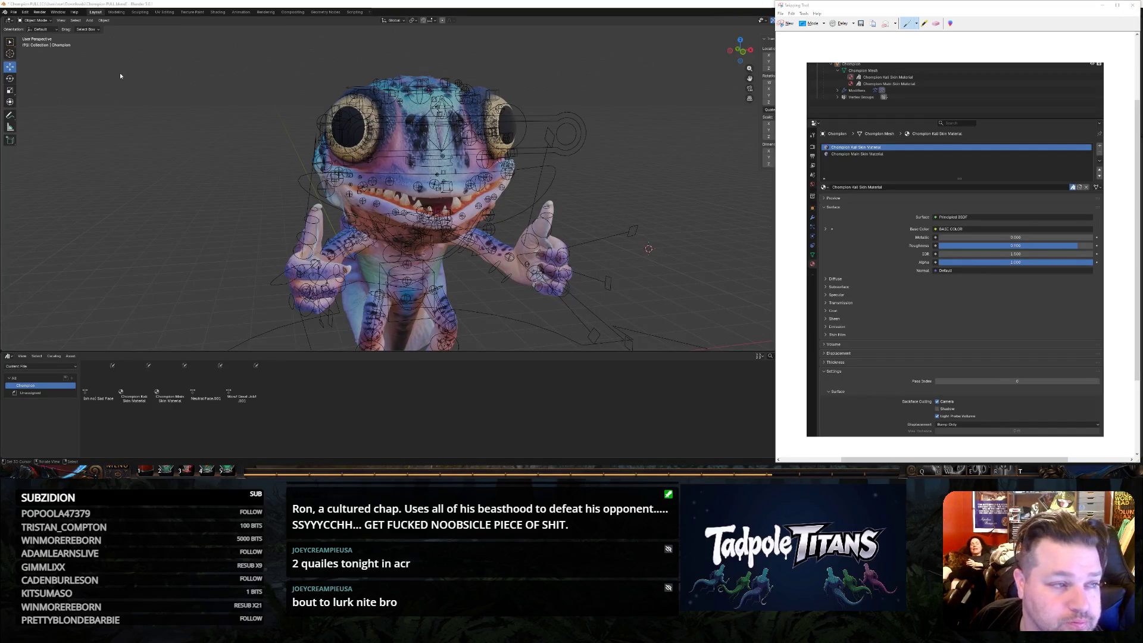
pyautogui.click(695, 10)
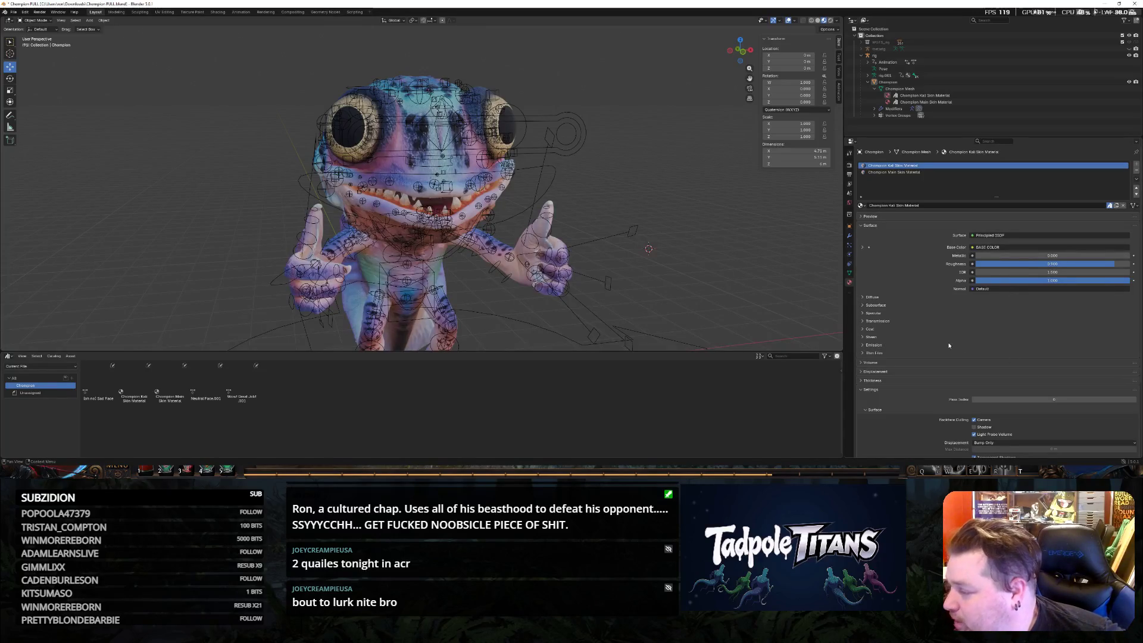
# Switch to the UV Editing workspace and orbit to a front view of the frog.
pyautogui.click(28, 24)
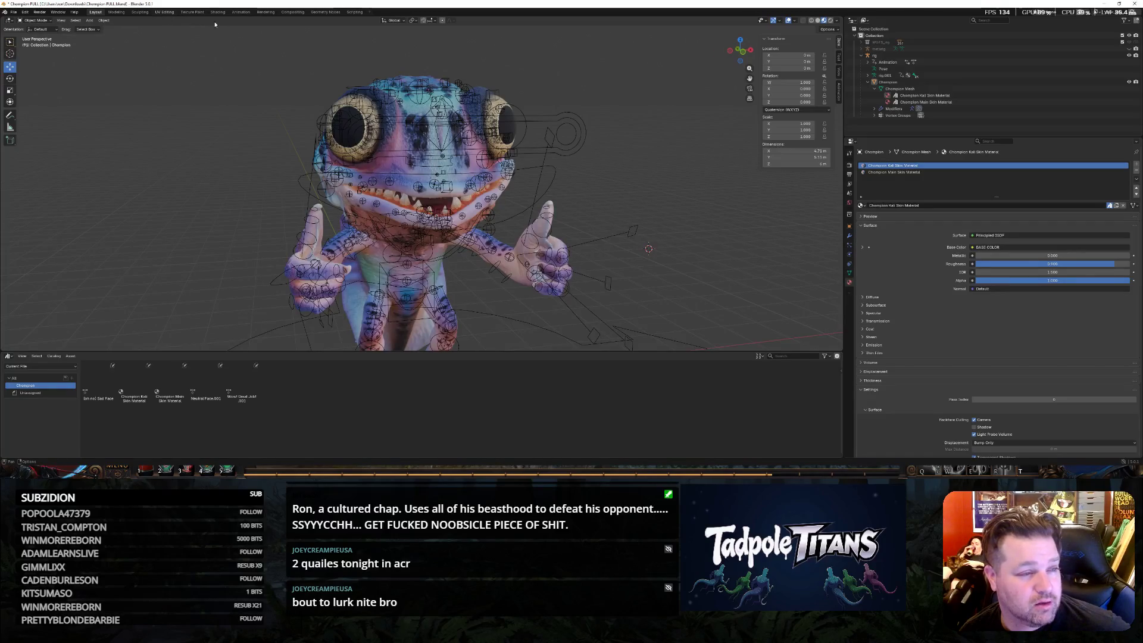
pyautogui.click(164, 12)
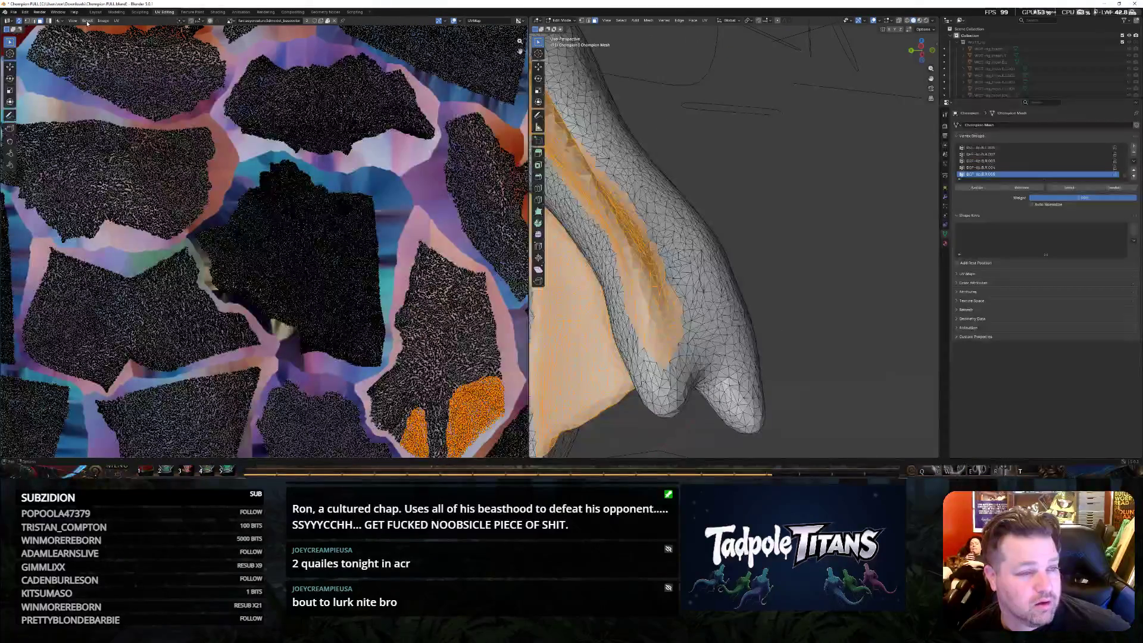
pyautogui.click(232, 21)
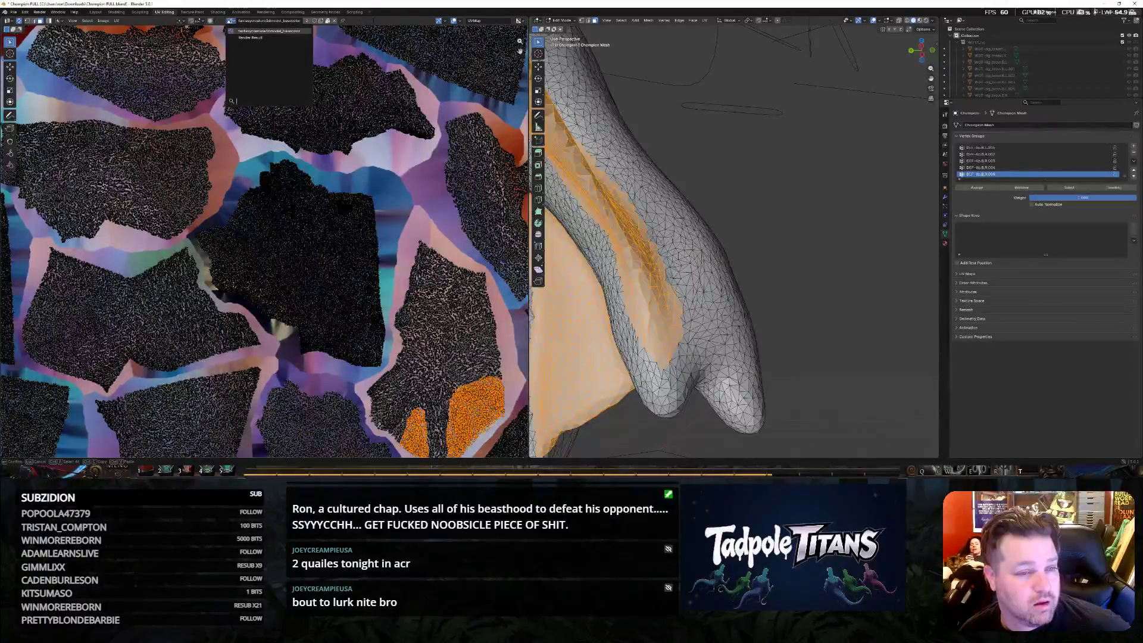
pyautogui.press('Escape')
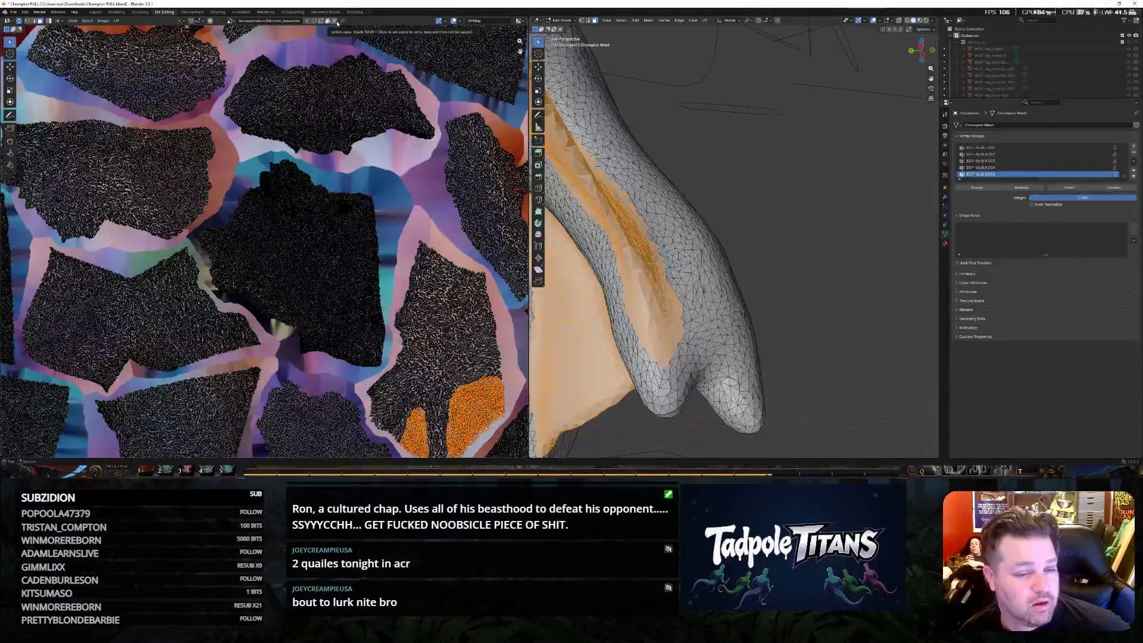
pyautogui.scroll(-6, 742, 255)
pyautogui.moveTo(742, 255)
pyautogui.mouseDown(button='middle')
pyautogui.moveTo(679, 259)
pyautogui.moveTo(698, 262)
pyautogui.moveTo(706, 241)
pyautogui.moveTo(627, 246)
pyautogui.moveTo(697, 268)
pyautogui.moveTo(590, 217)
pyautogui.mouseUp(button='middle')
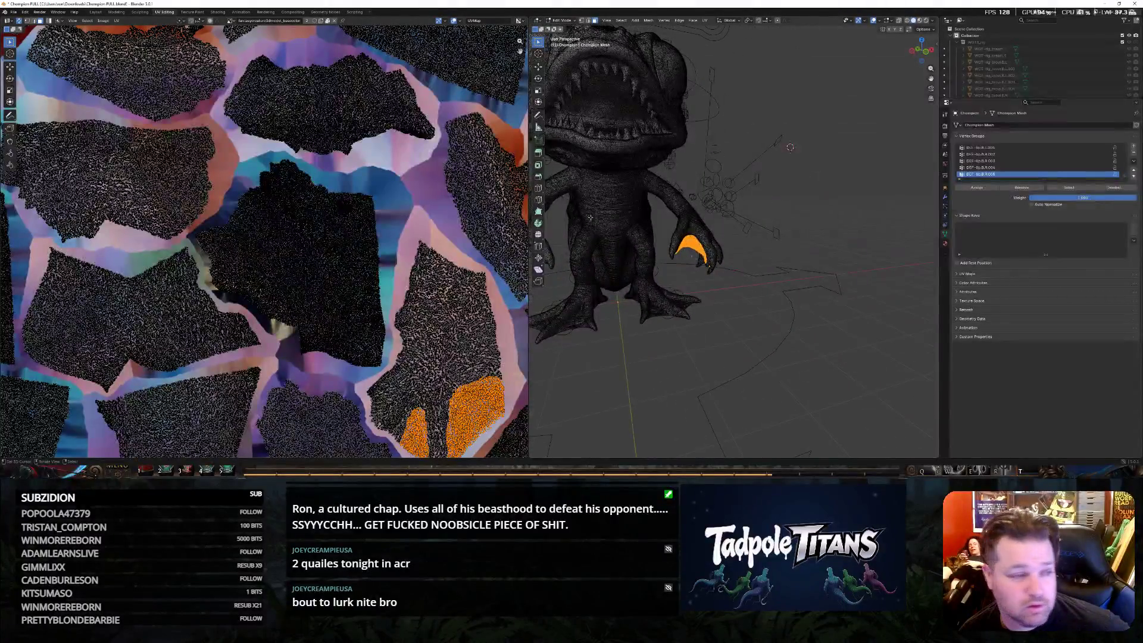
# Start a new image, cancel it, and move to the Shading workspace.
pyautogui.click(103, 21)
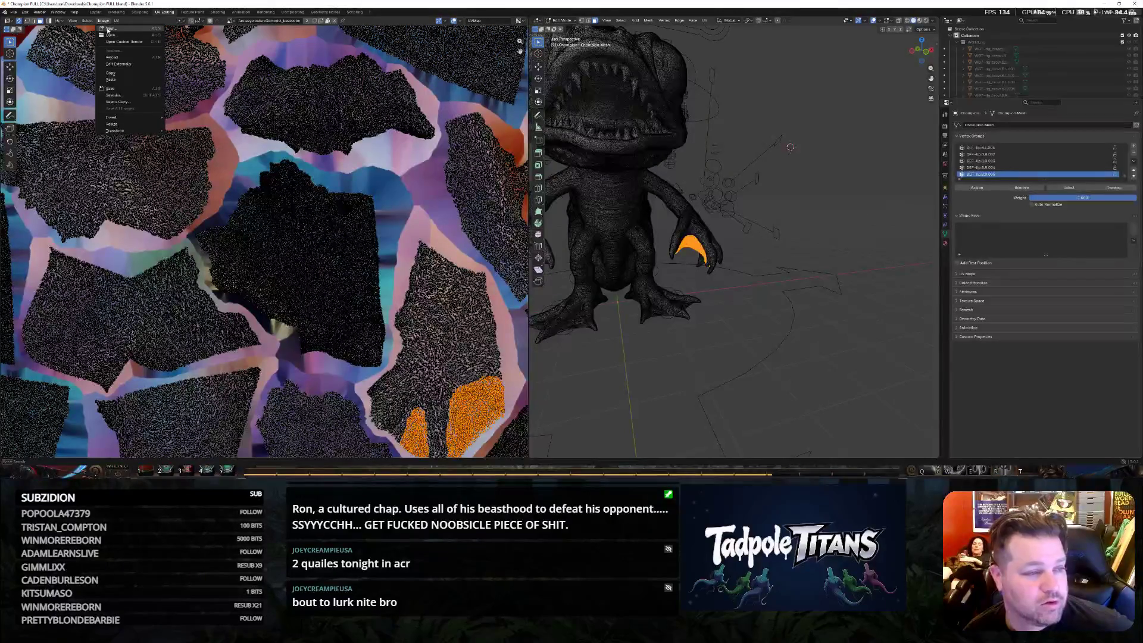
pyautogui.click(111, 28)
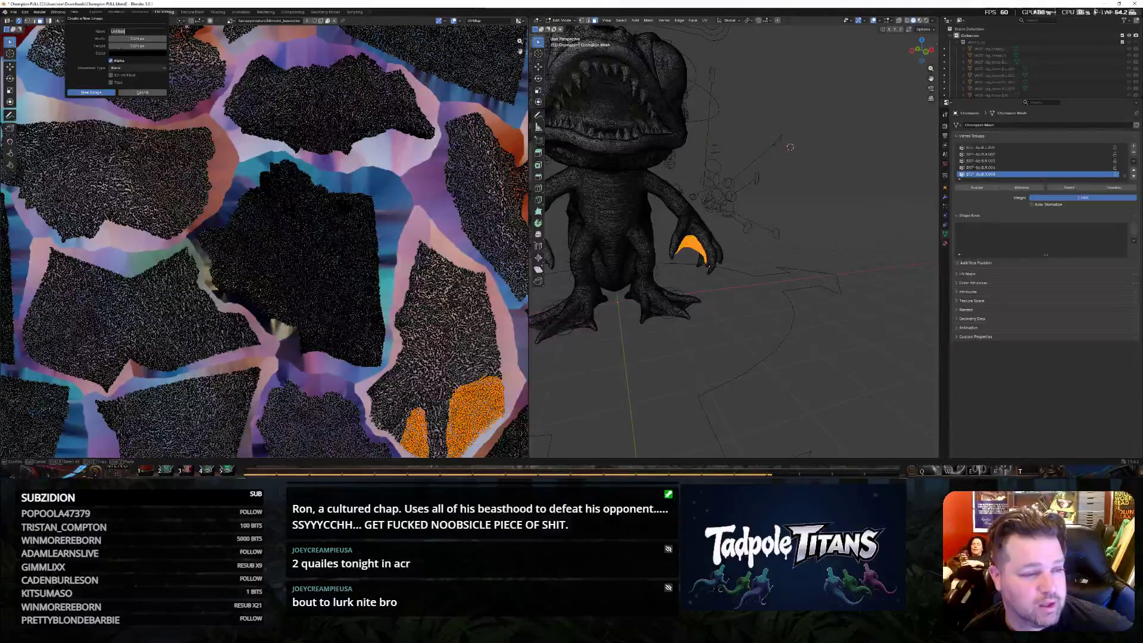
pyautogui.click(142, 92)
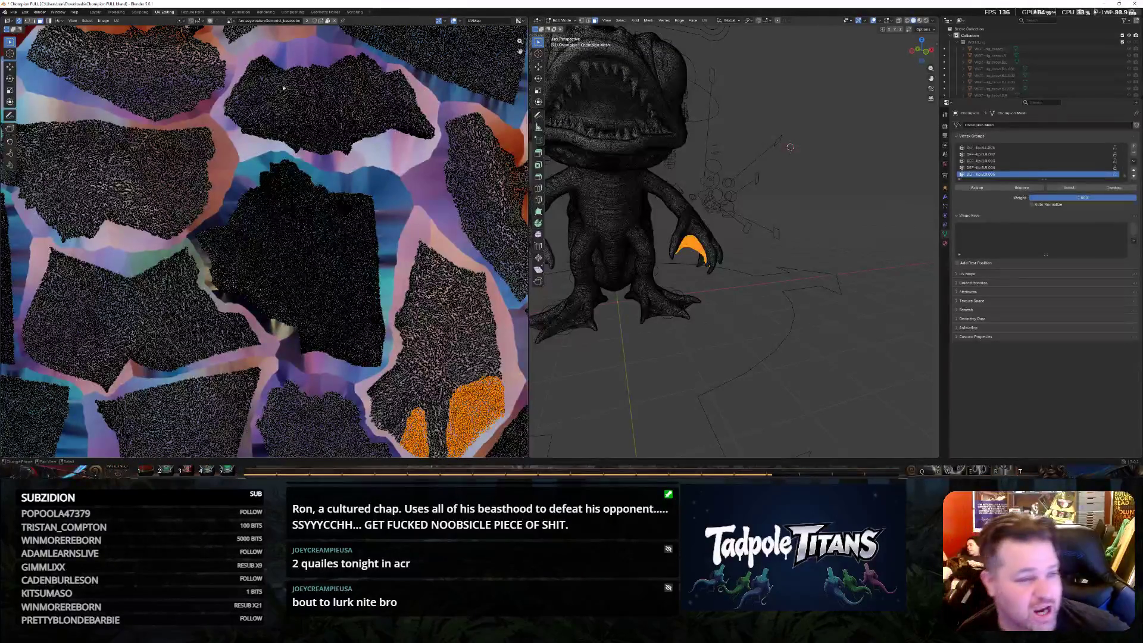
pyautogui.click(217, 12)
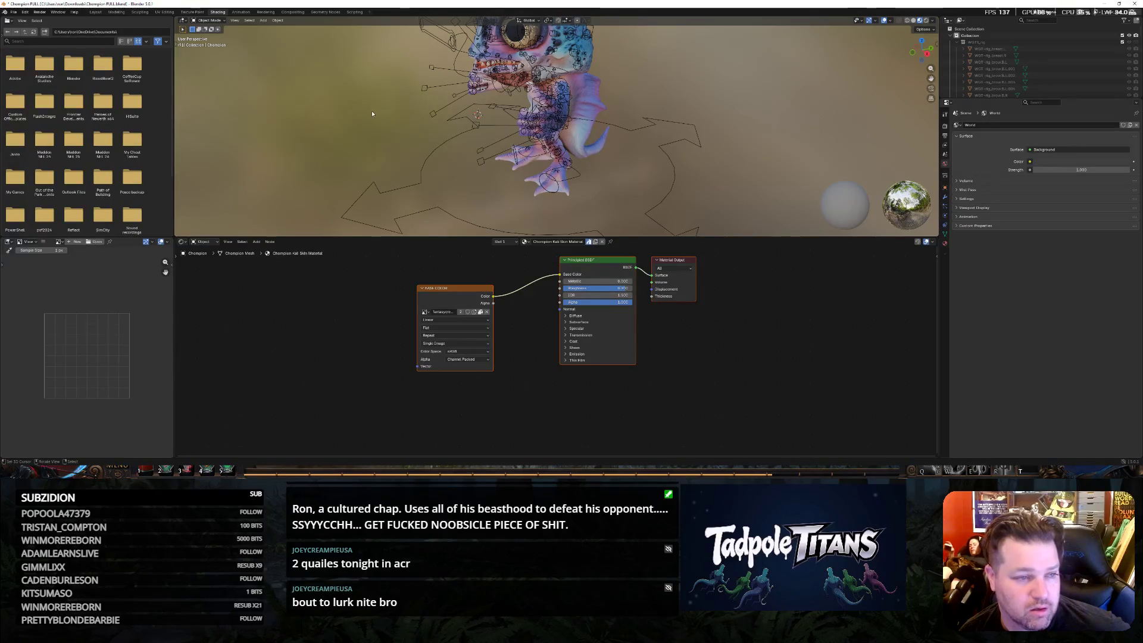
# Orbit around the frog character and deselect the rig.
pyautogui.moveTo(508, 121); pyautogui.dragTo(521, 141, button='middle')
pyautogui.moveTo(521, 141); pyautogui.dragTo(523, 145)
pyautogui.moveTo(523, 146)
pyautogui.mouseDown(button='middle')
pyautogui.moveTo(629, 92)
pyautogui.moveTo(924, 220)
pyautogui.mouseUp(button='middle')
pyautogui.scroll(-3, 527, 143)
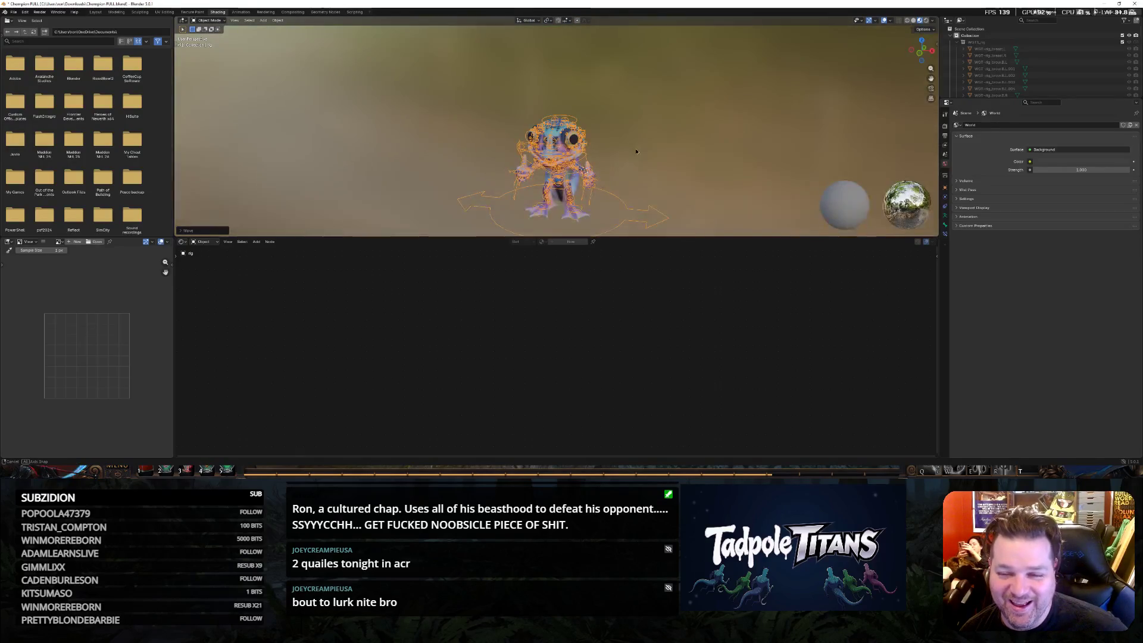
pyautogui.click(911, 206)
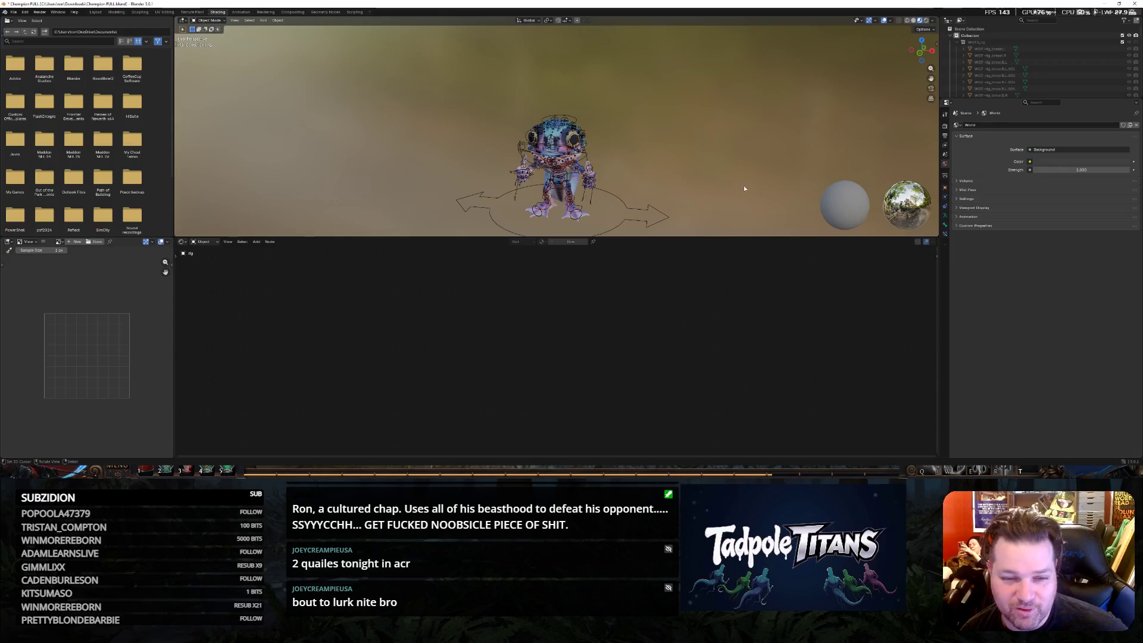
pyautogui.scroll(-2, 745, 179)
pyautogui.moveTo(744, 179); pyautogui.dragTo(655, 179, button='middle')
pyautogui.scroll(2, 655, 180)
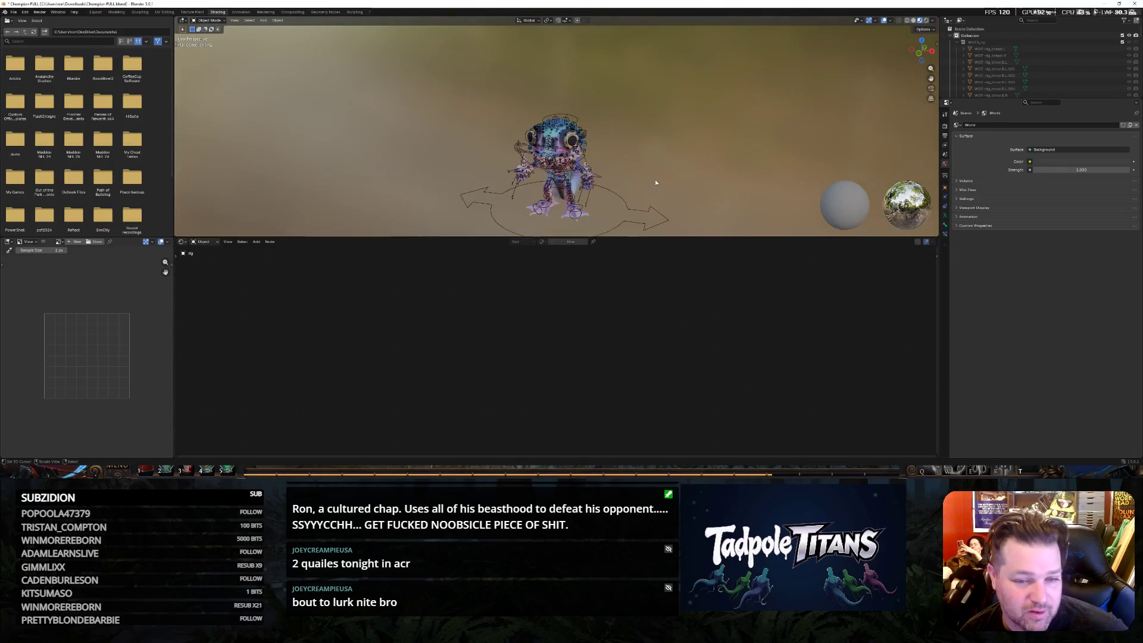
pyautogui.press('a')
pyautogui.click(225, 55)
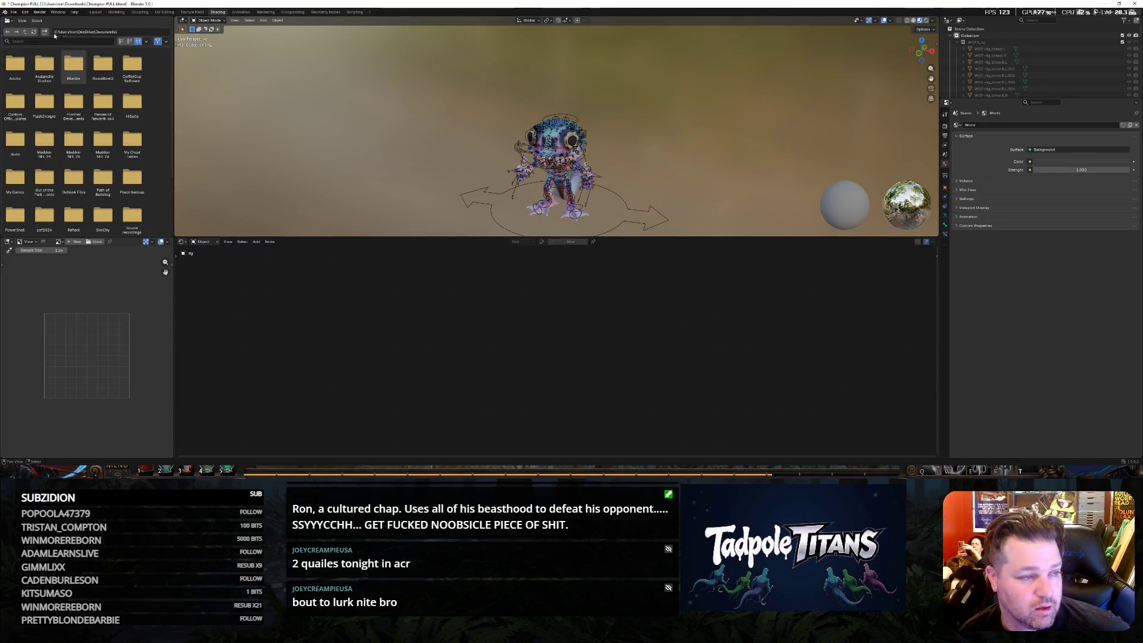
# Navigate the file browser from Documents into Downloads, then up to the drive's top level.
pyautogui.click(25, 32)
pyautogui.click(25, 32)
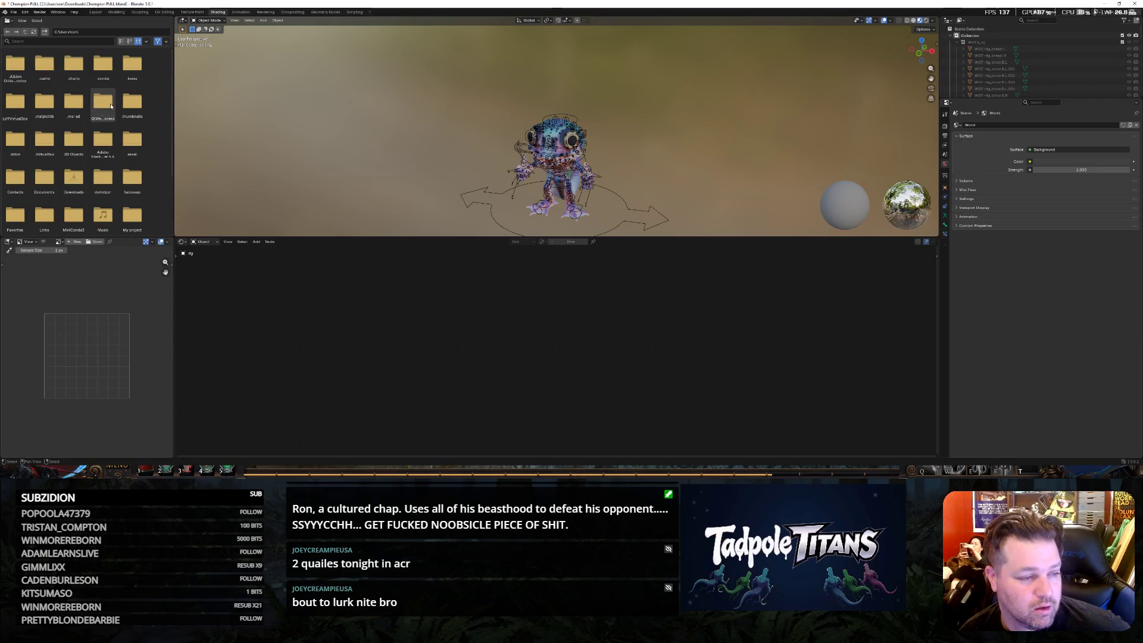
pyautogui.doubleClick(73, 179)
pyautogui.scroll(-4, 98, 111)
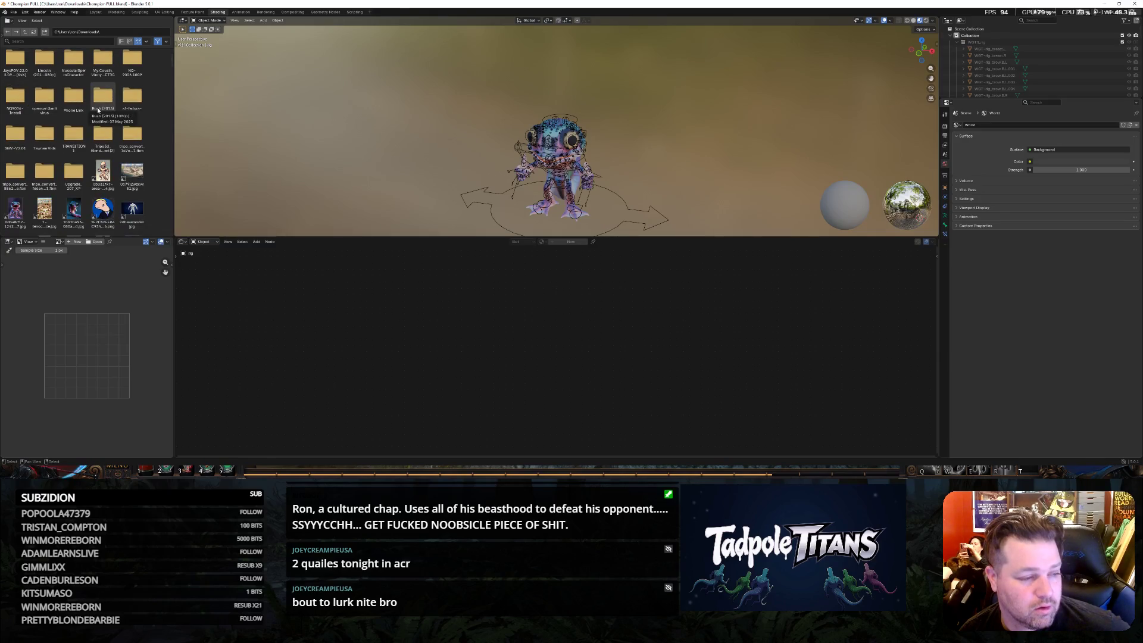
pyautogui.press('BackSpace')
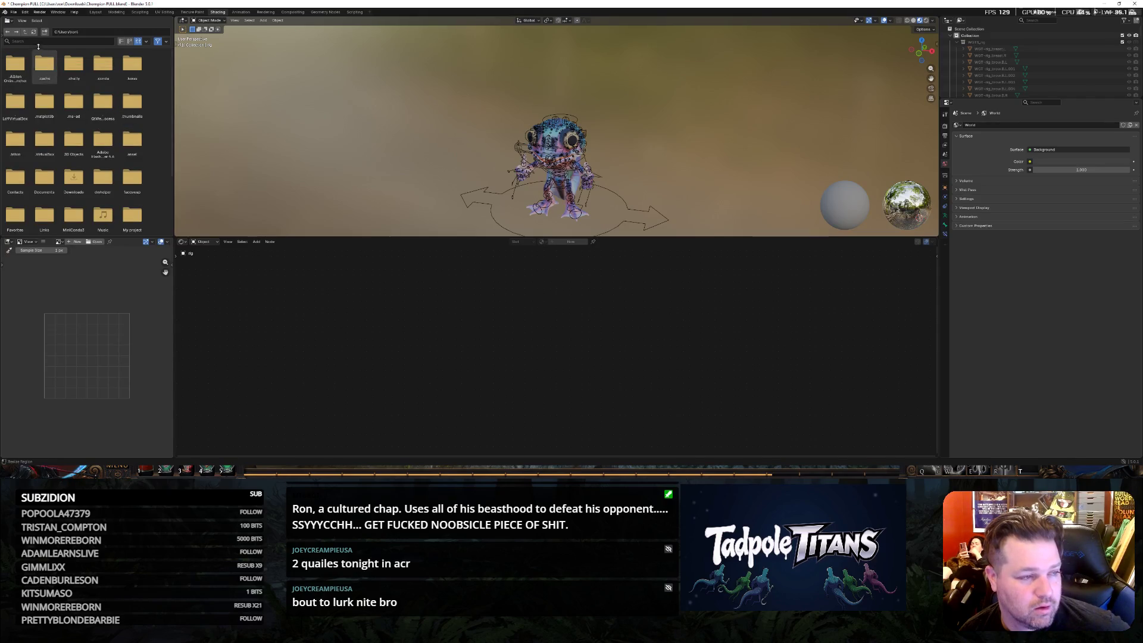
pyautogui.click(23, 34)
pyautogui.click(23, 34)
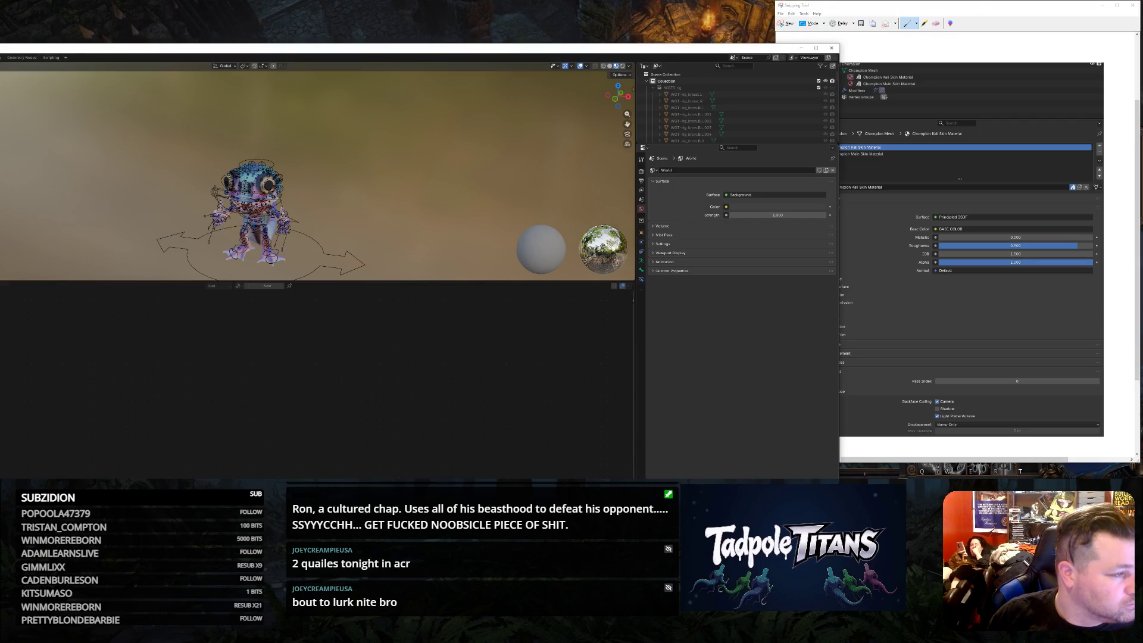
# Maximize the Blender window to full screen by dragging its title bar.
pyautogui.moveTo(109, 47)
pyautogui.mouseDown()
pyautogui.moveTo(109, 7)
pyautogui.moveTo(119, 8)
pyautogui.mouseUp()
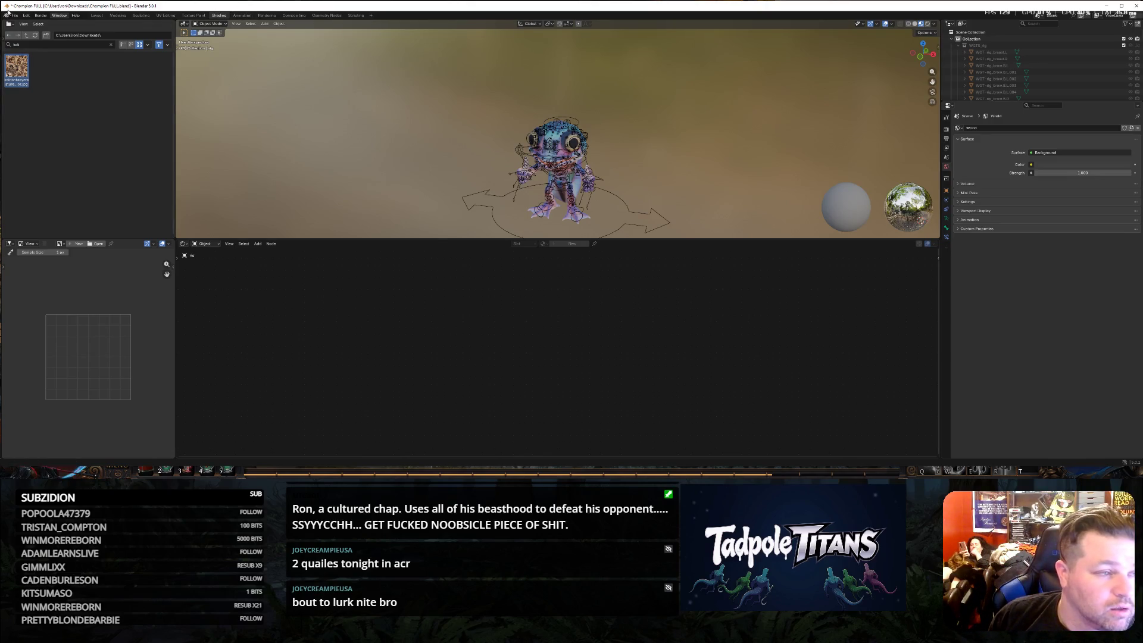
# Try dropping the skin image into the viewport, cancel Image > New, then return to Texture Paint.
pyautogui.click(35, 25)
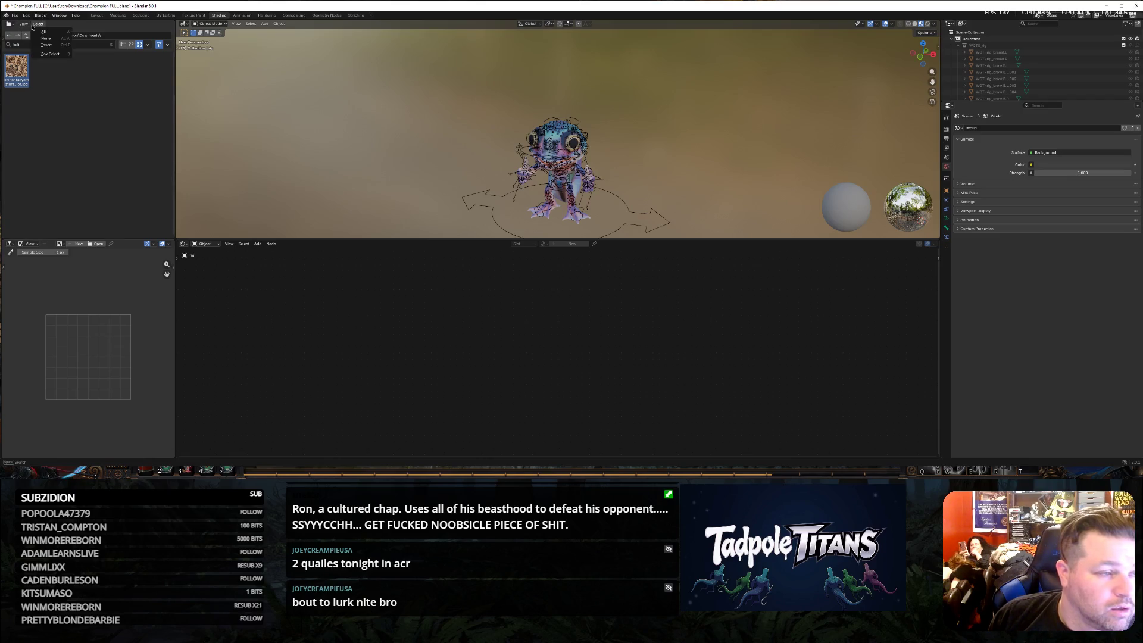
pyautogui.moveTo(16, 68)
pyautogui.mouseDown()
pyautogui.moveTo(197, 143)
pyautogui.moveTo(80, 149)
pyautogui.moveTo(16, 71)
pyautogui.mouseUp()
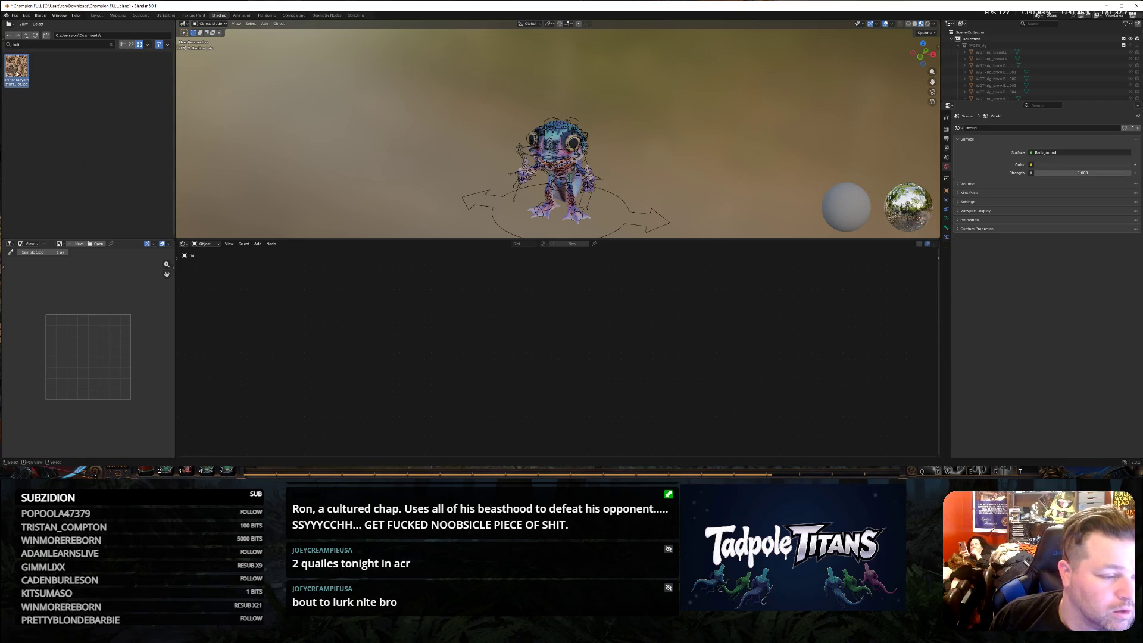
pyautogui.click(77, 244)
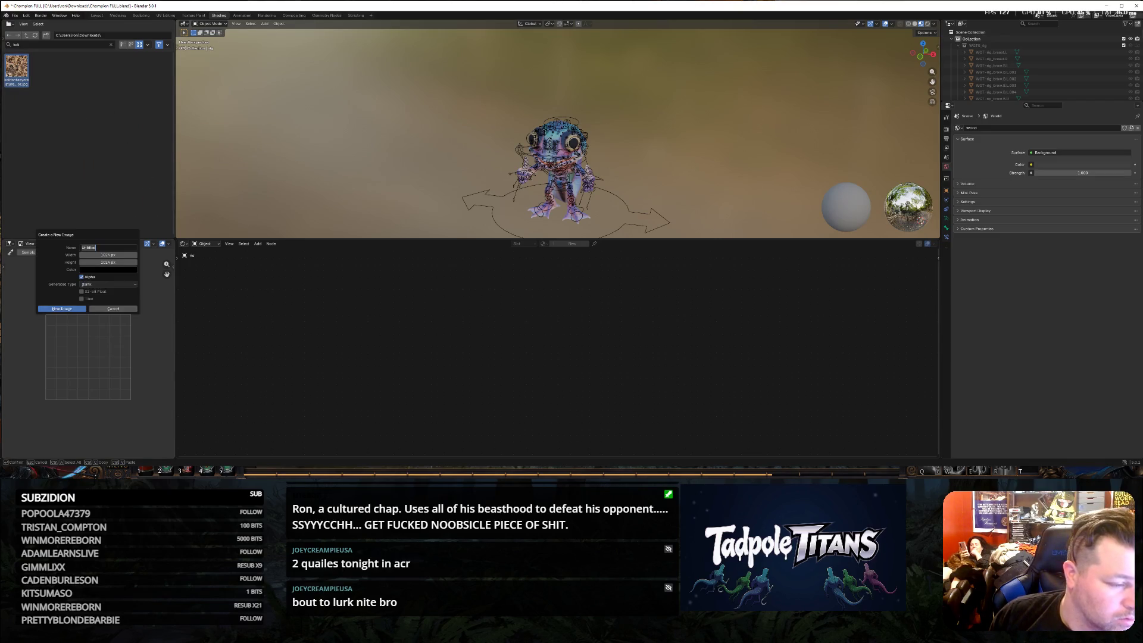
pyautogui.click(113, 309)
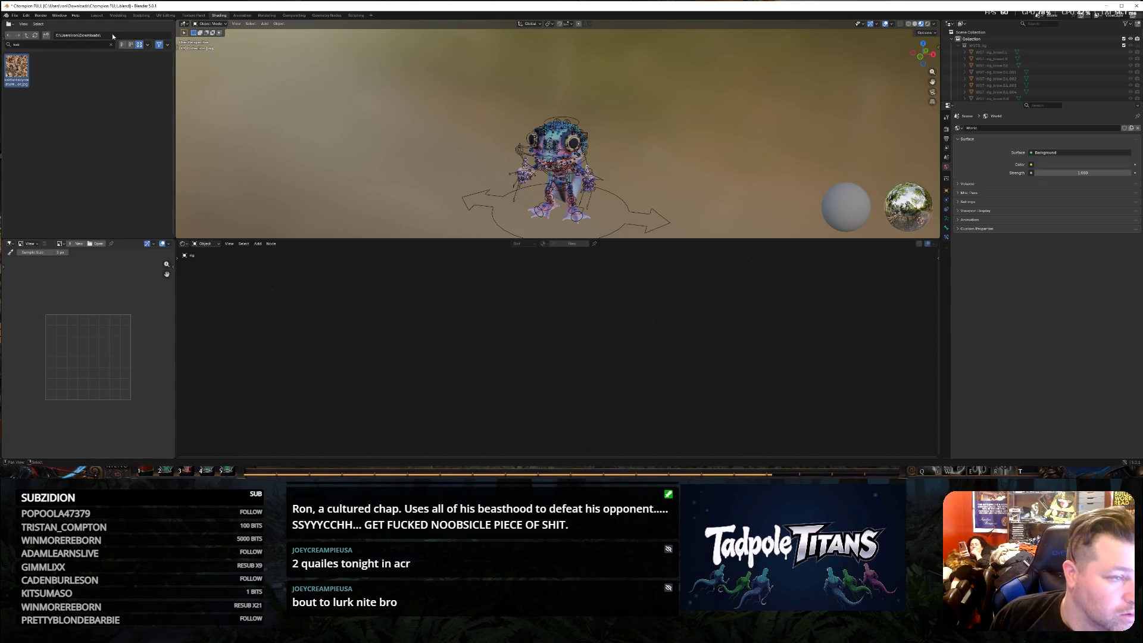
pyautogui.click(197, 15)
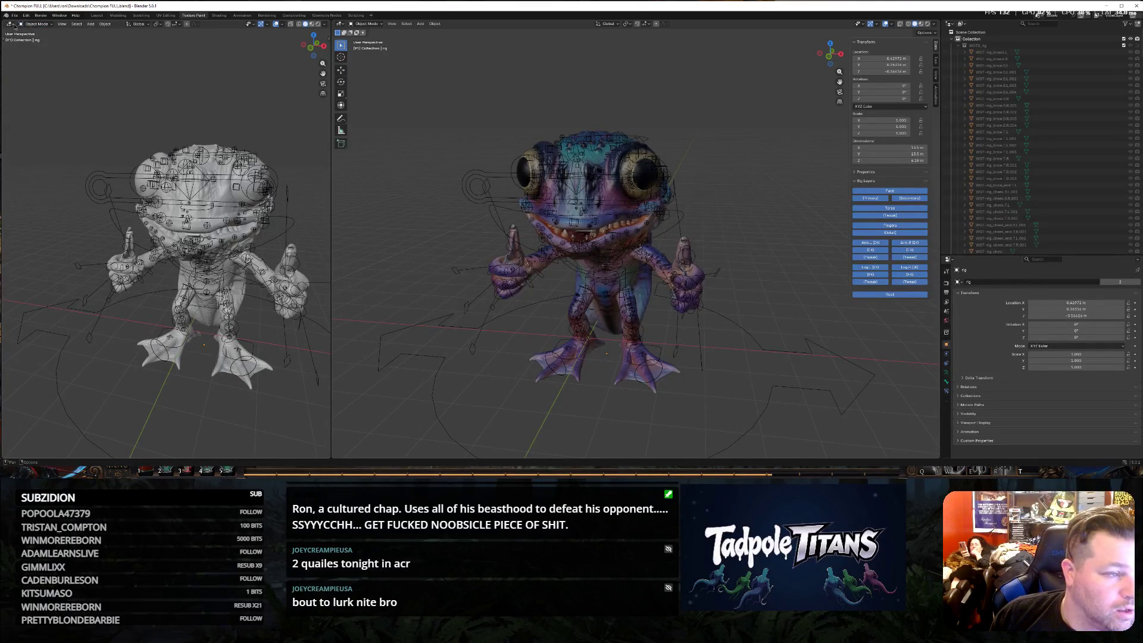
# Turn the left view into an Image Editor showing the colourful texture and widen it.
pyautogui.click(11, 25)
pyautogui.click(27, 50)
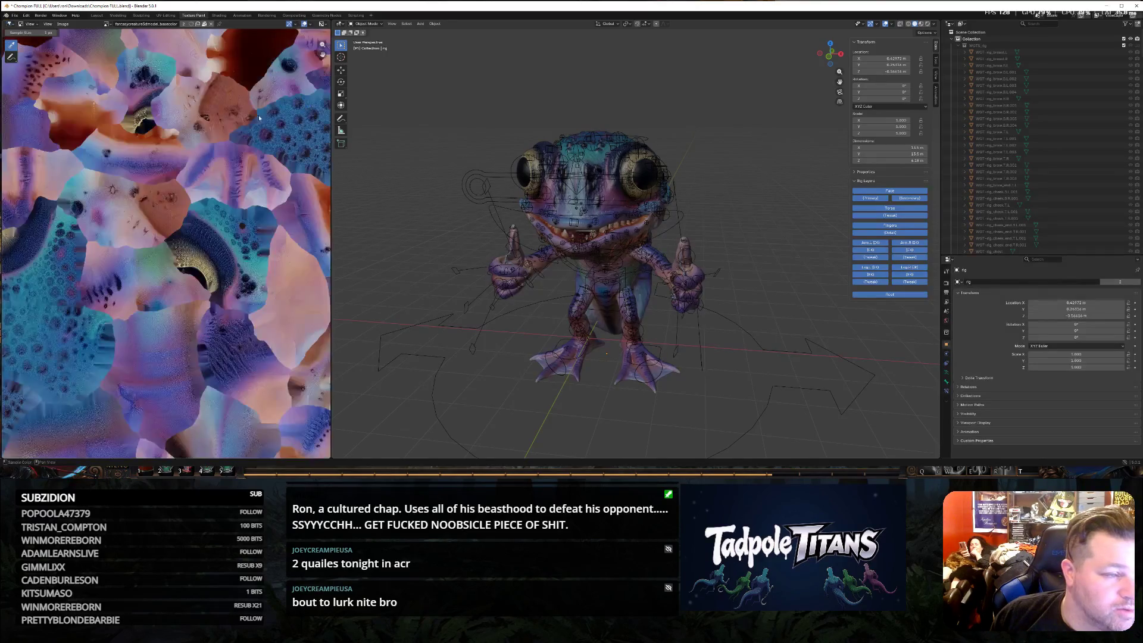
pyautogui.moveTo(332, 159); pyautogui.dragTo(539, 159)
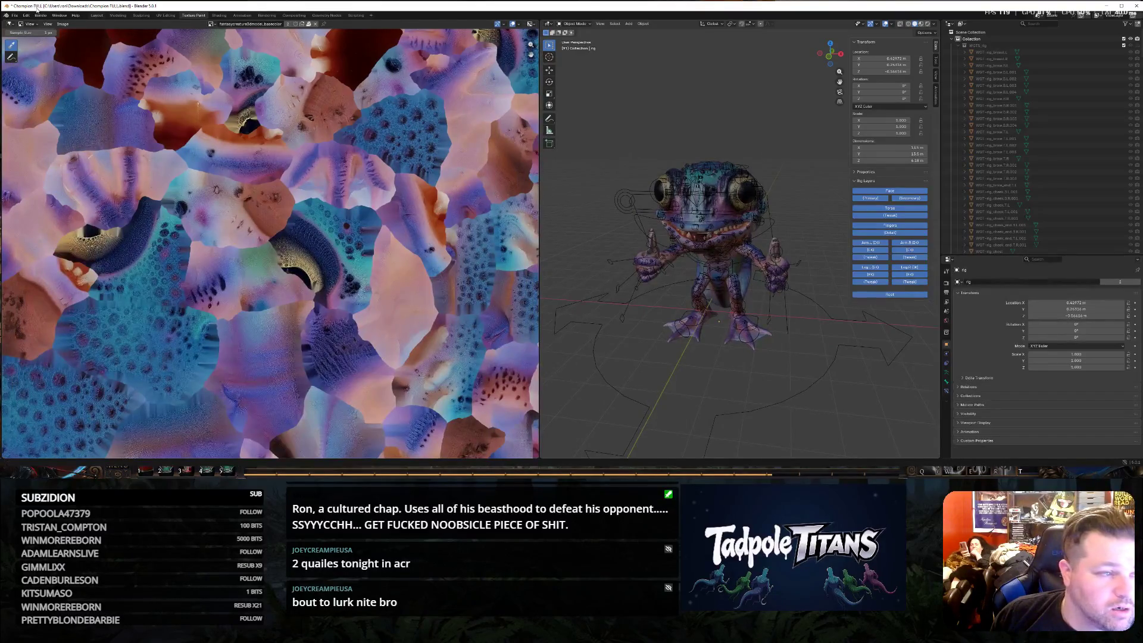
pyautogui.click(62, 23)
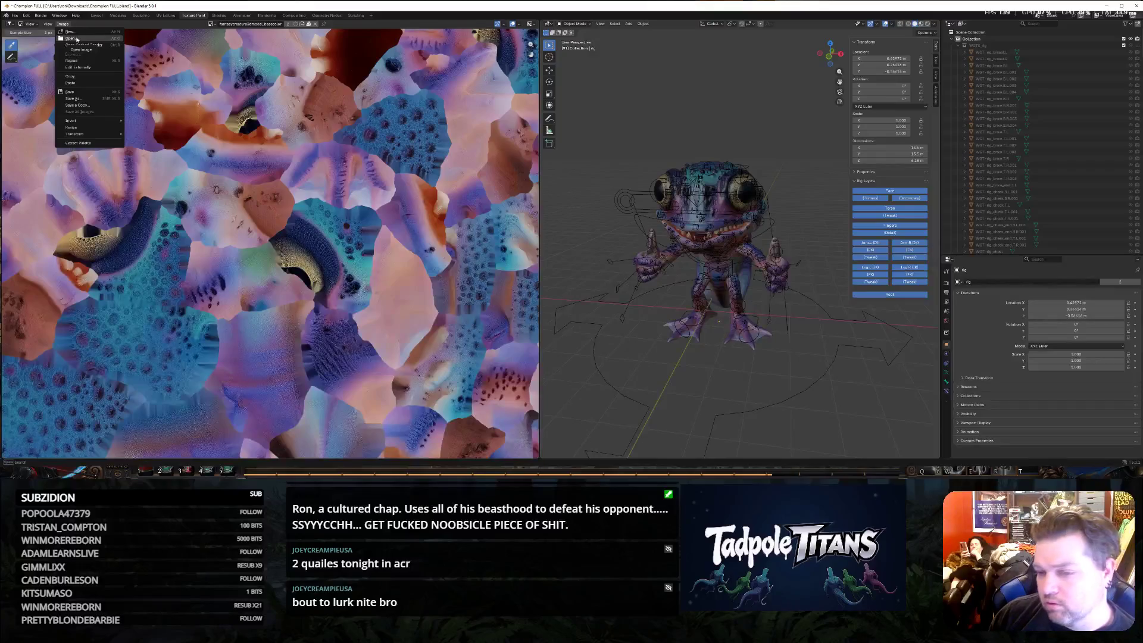
# Load kalifantasycreature3dmodel_basecolor.jpg from the bottom of the file list into the image editor.
pyautogui.click(76, 39)
pyautogui.moveTo(245, 68)
pyautogui.mouseDown()
pyautogui.moveTo(0, 65)
pyautogui.moveTo(0, 38)
pyautogui.mouseUp()
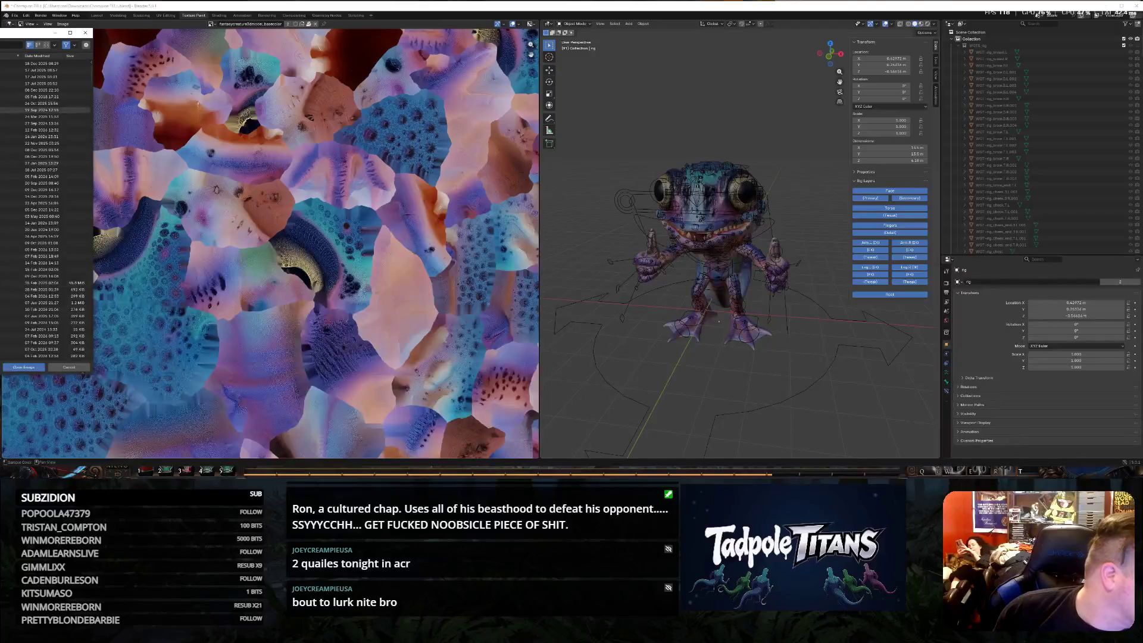
pyautogui.scroll(-3, 46, 209)
pyautogui.scroll(-3, 45, 268)
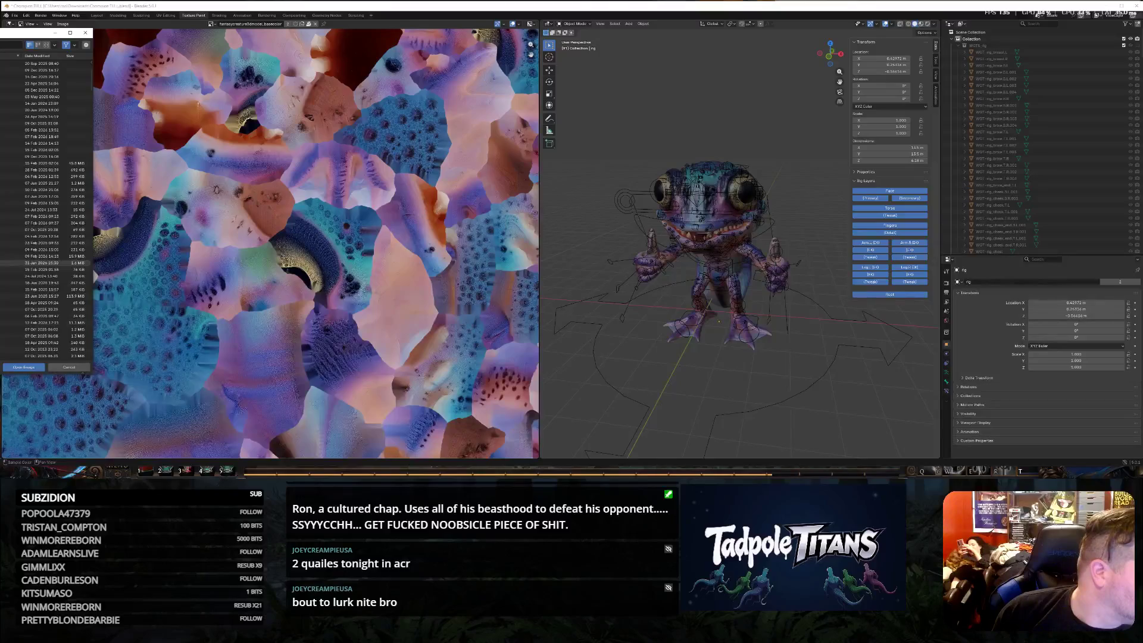
pyautogui.scroll(-10, 46, 263)
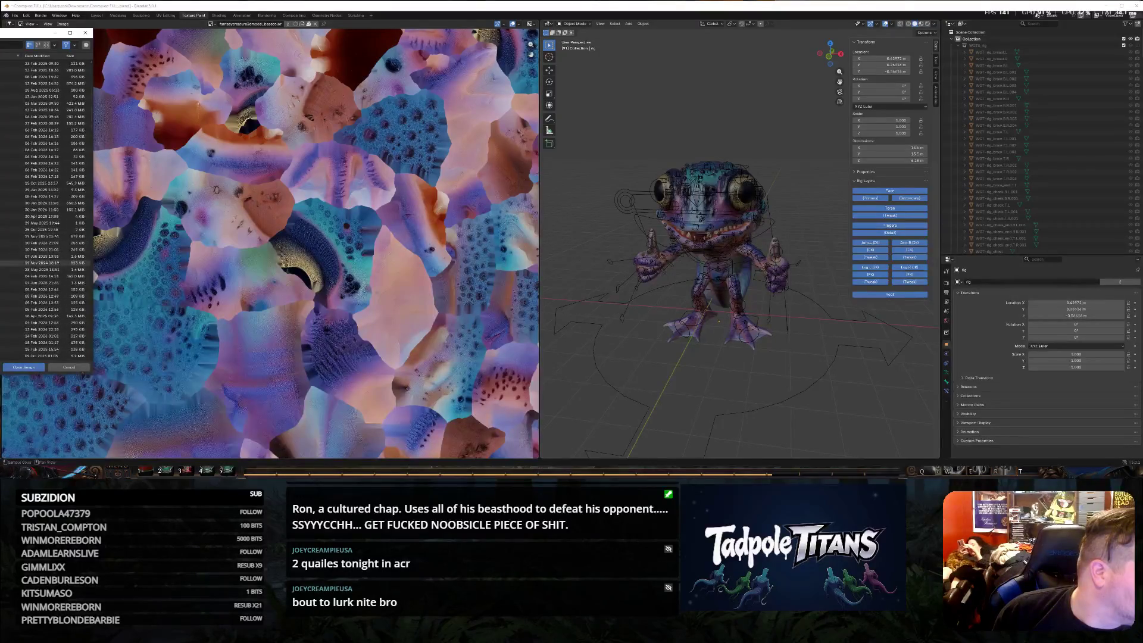
pyautogui.scroll(-10, 46, 263)
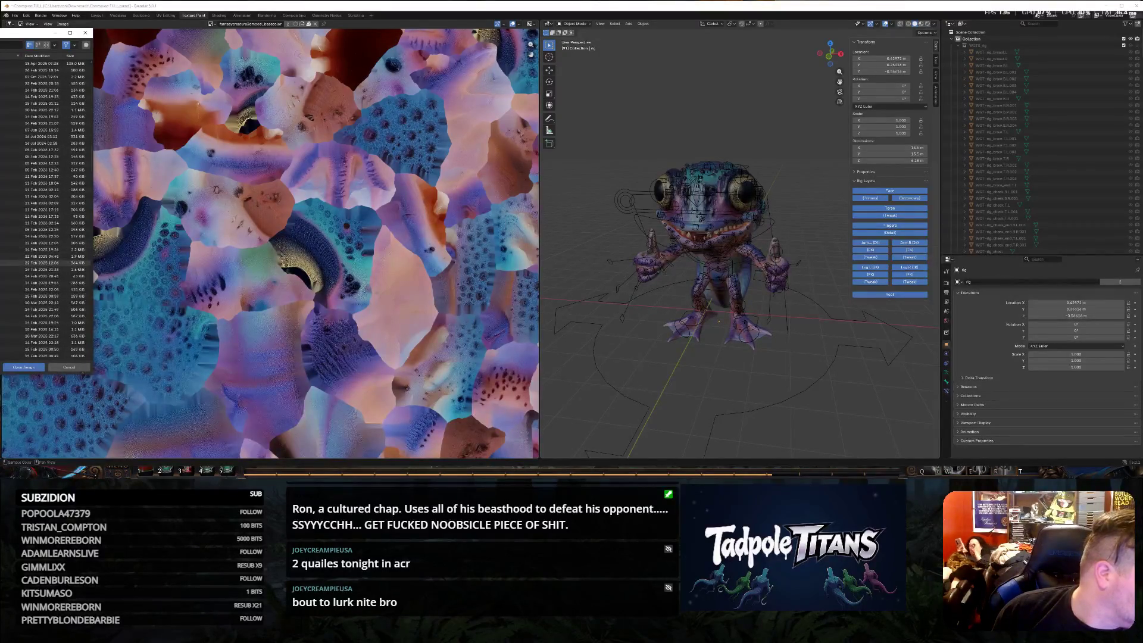
pyautogui.scroll(-10, 46, 262)
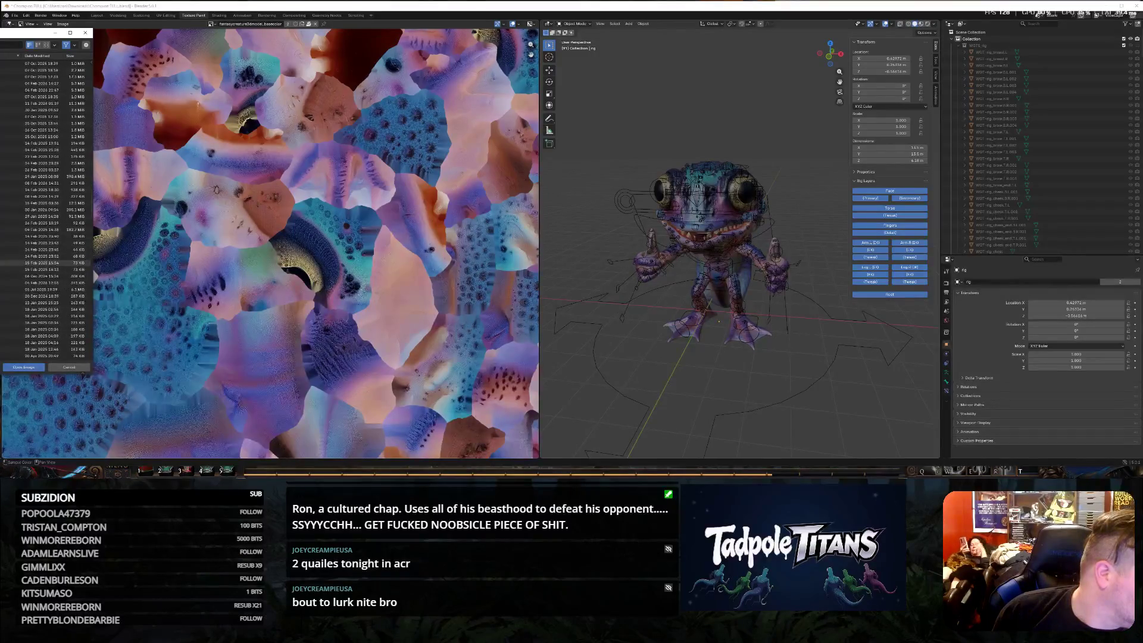
pyautogui.scroll(-8, 46, 262)
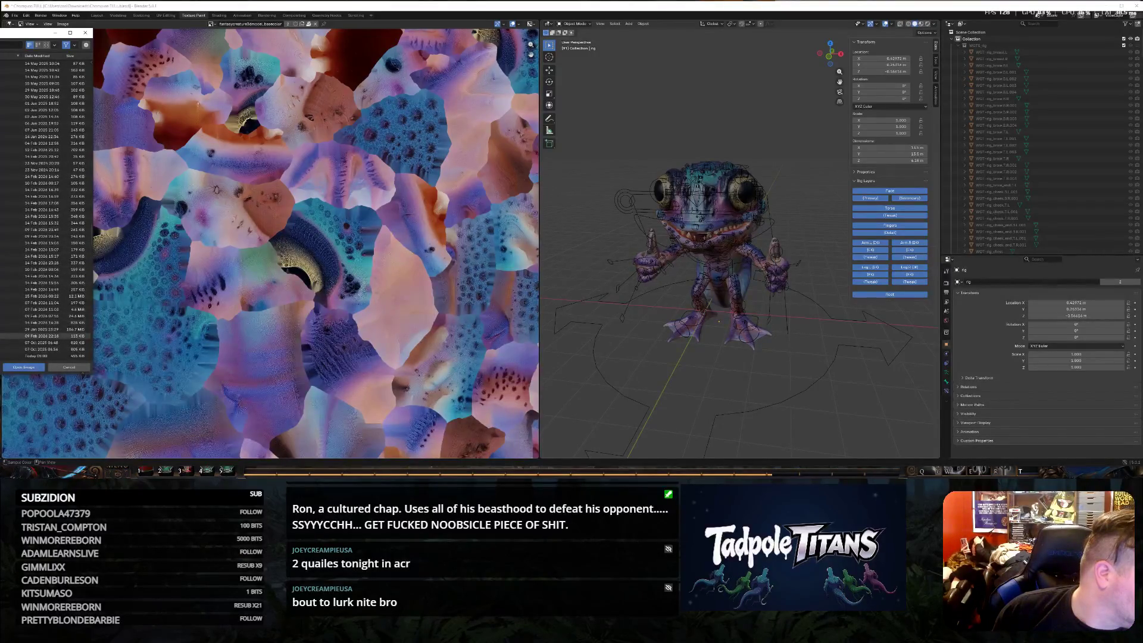
pyautogui.doubleClick(46, 355)
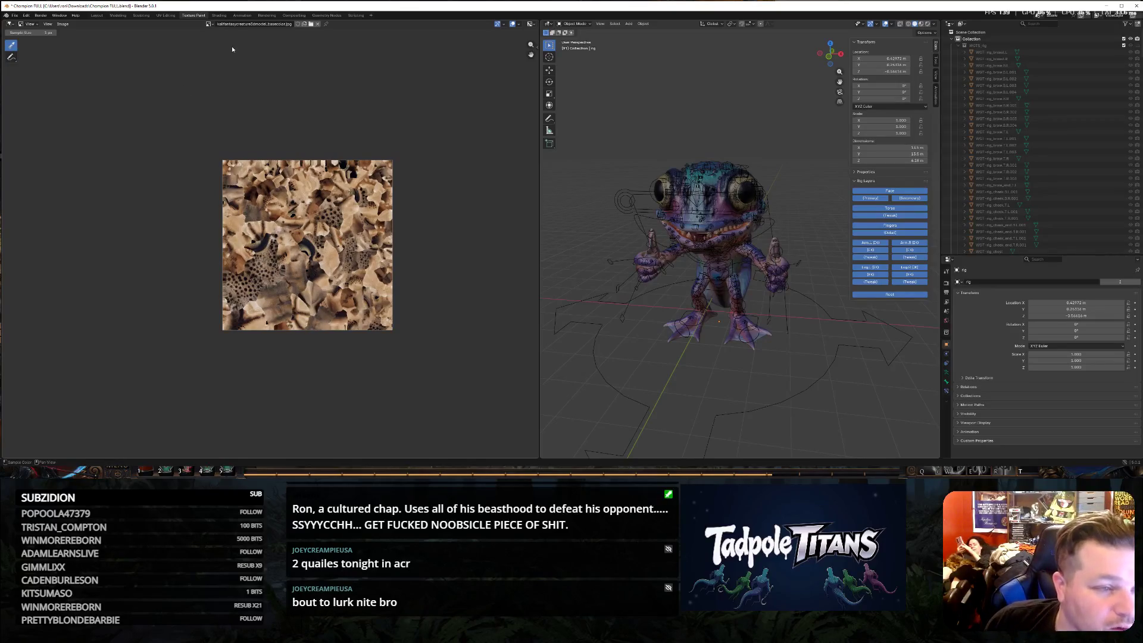
pyautogui.click(209, 24)
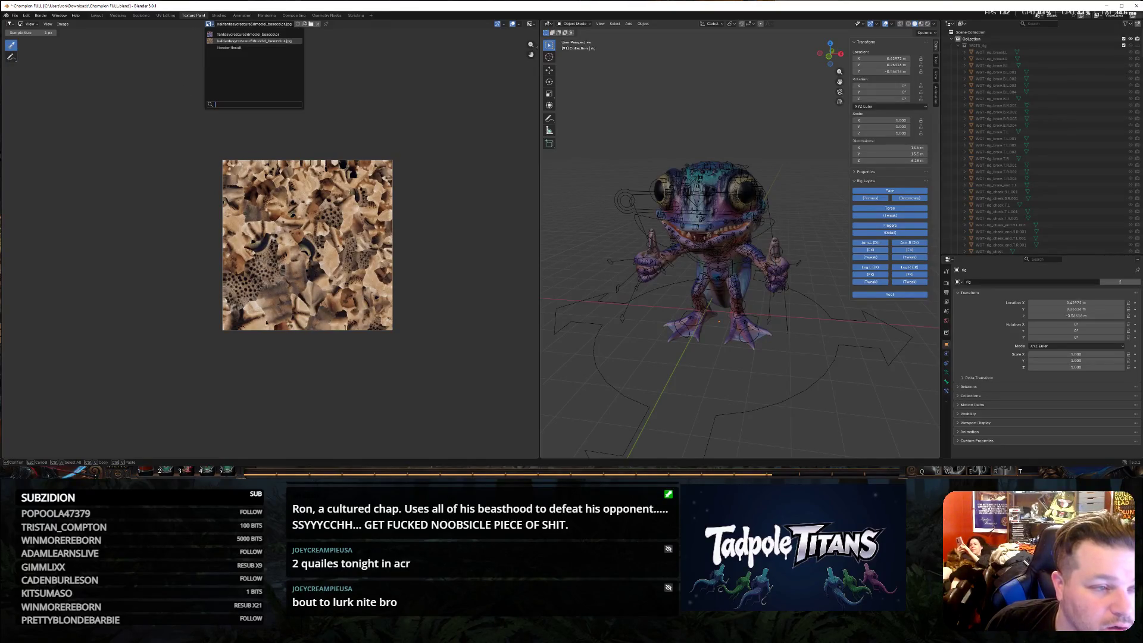
pyautogui.scroll(4, 303, 231)
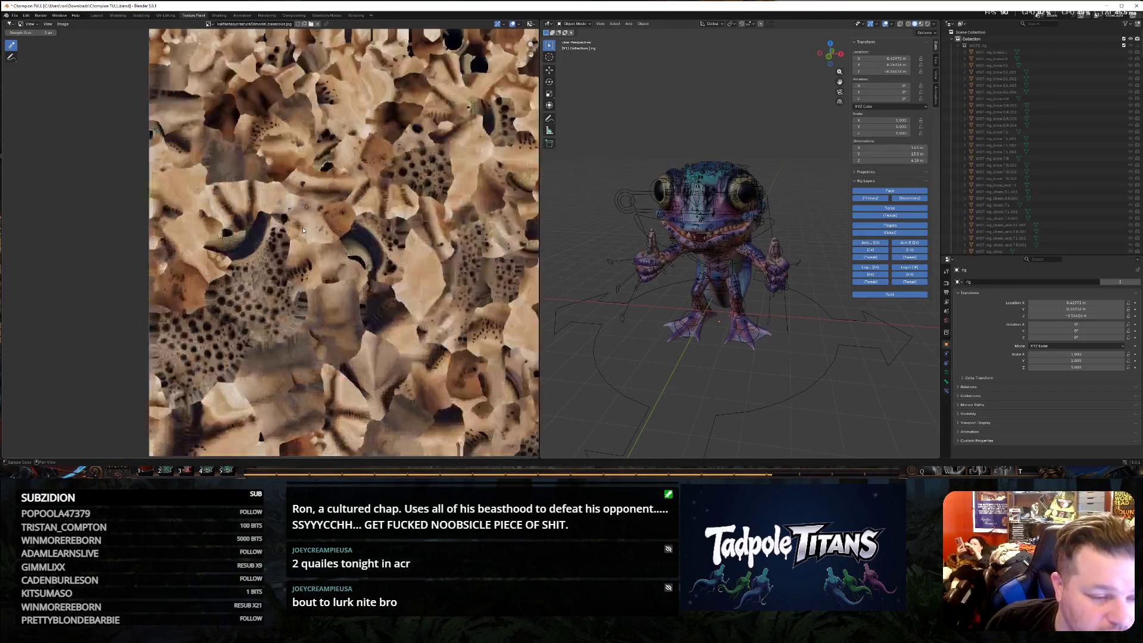
pyautogui.scroll(-4, 303, 230)
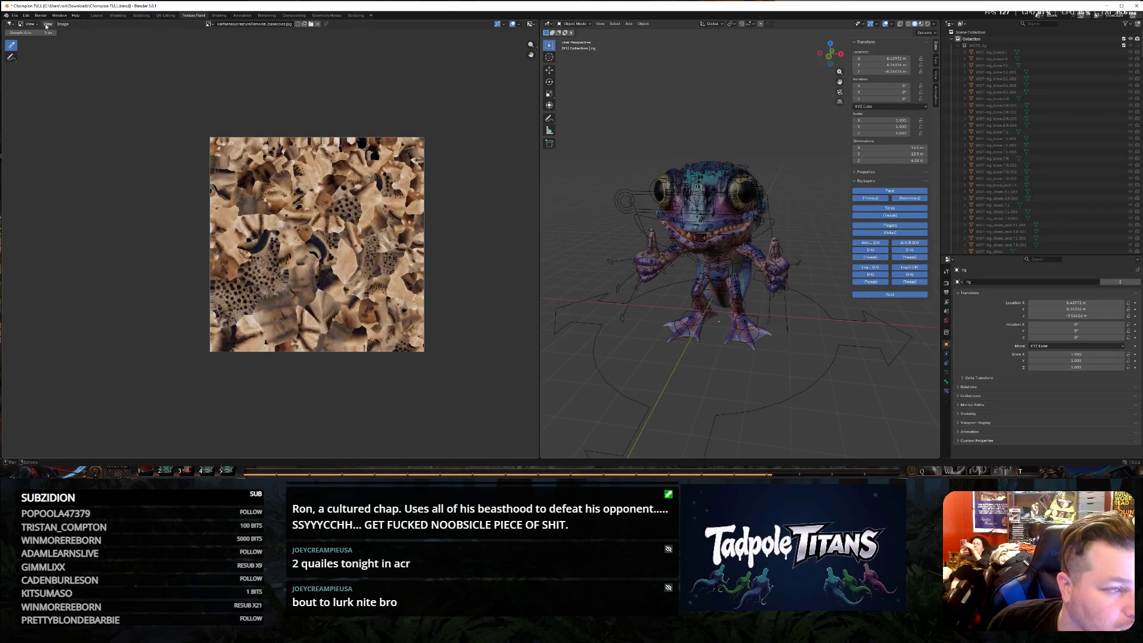
pyautogui.click(47, 25)
pyautogui.moveTo(63, 27)
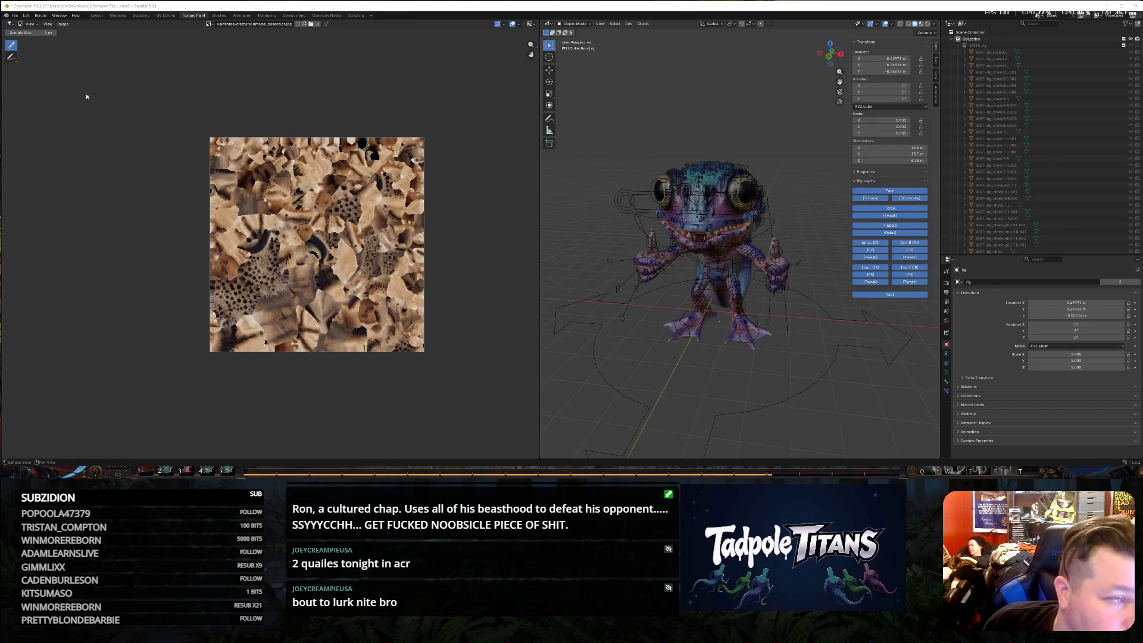
# Change the left Image Editor showing the brown texture into a Shader Editor.
pyautogui.click(11, 24)
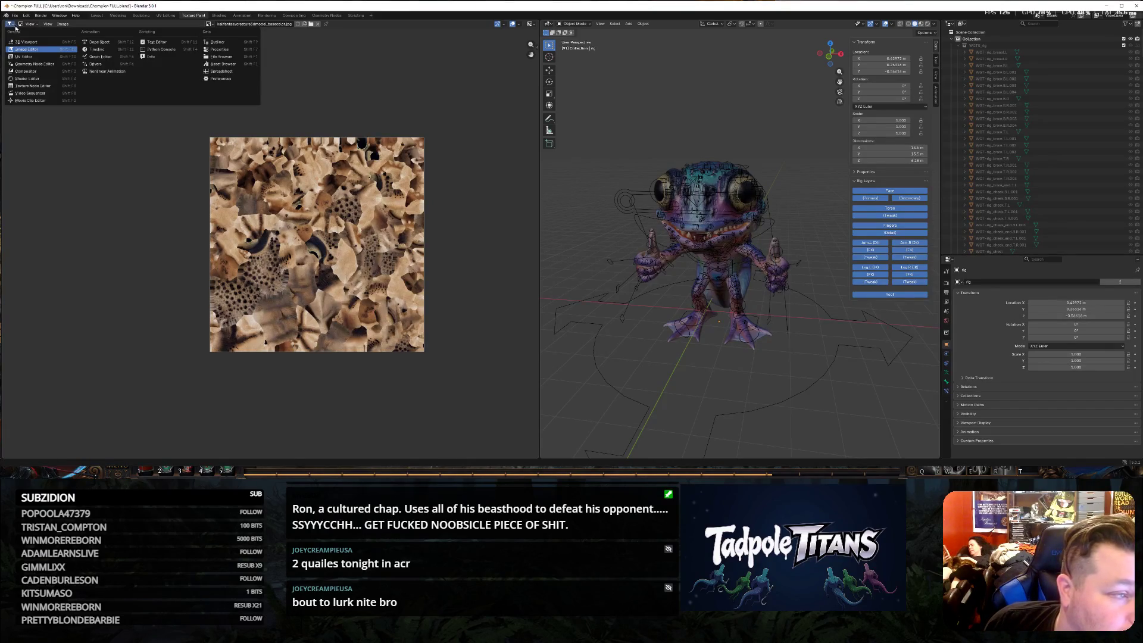
pyautogui.press('Escape')
pyautogui.click(48, 24)
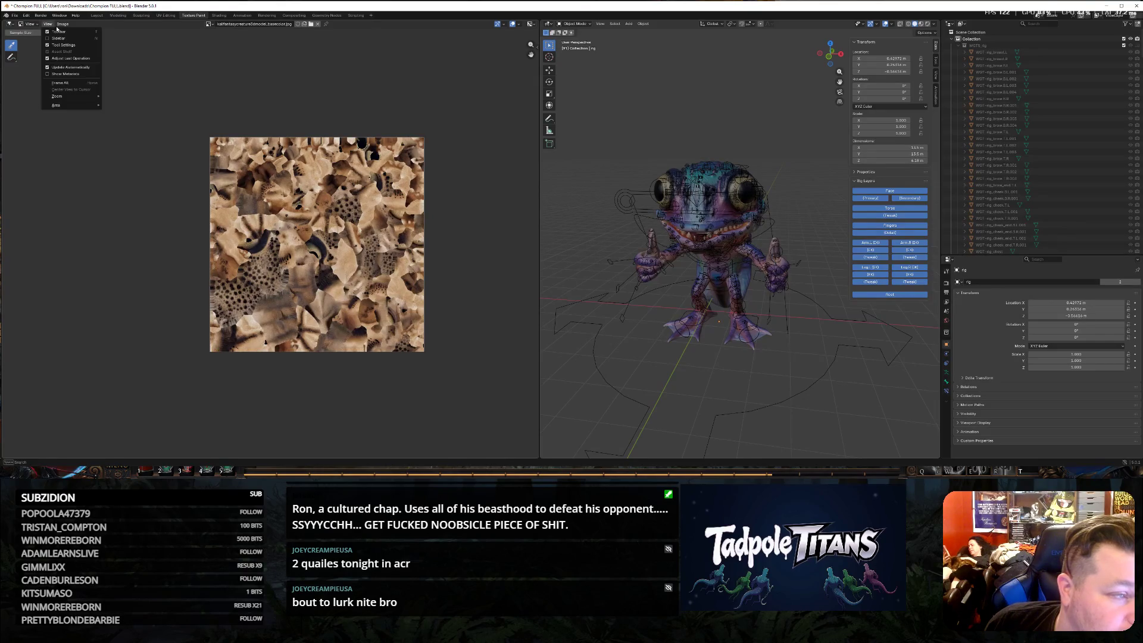
pyautogui.moveTo(63, 26)
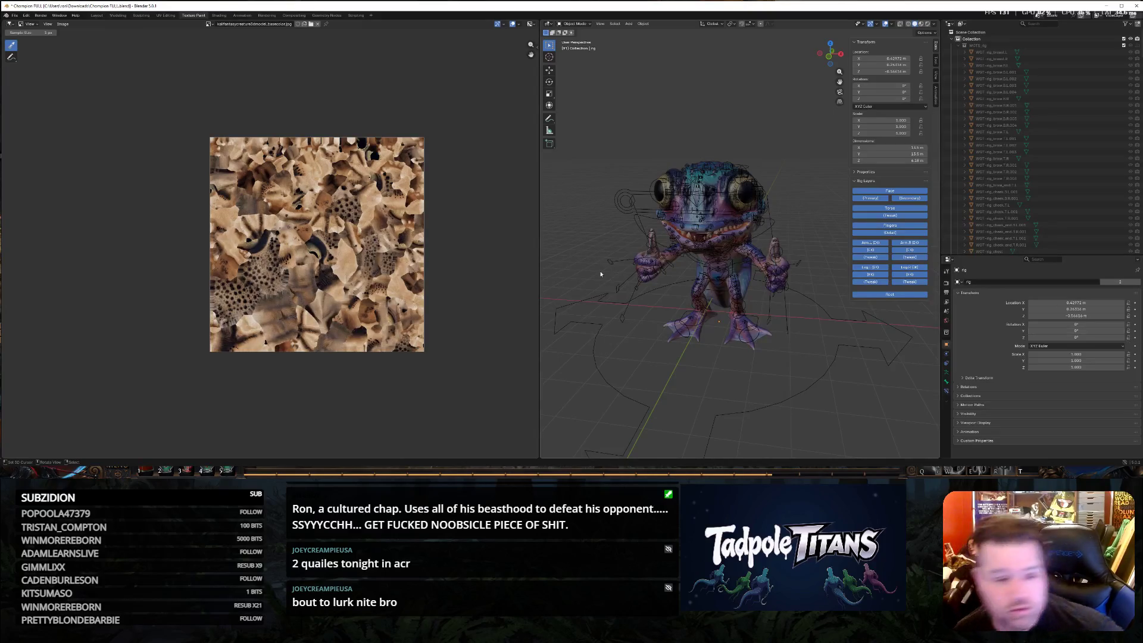
pyautogui.click(10, 23)
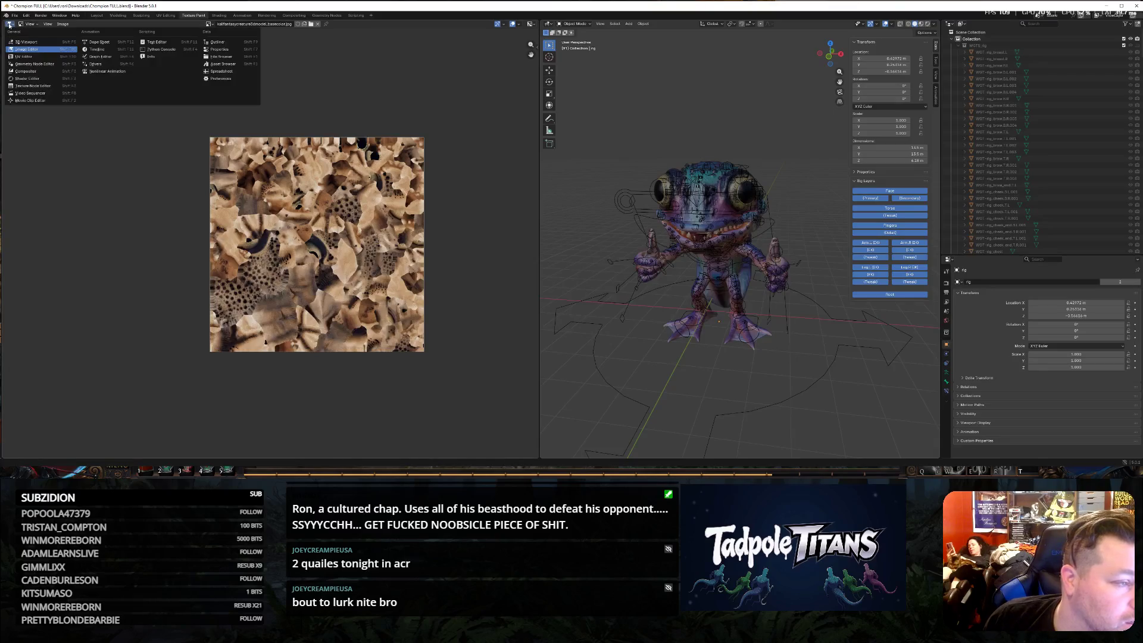
pyautogui.click(46, 78)
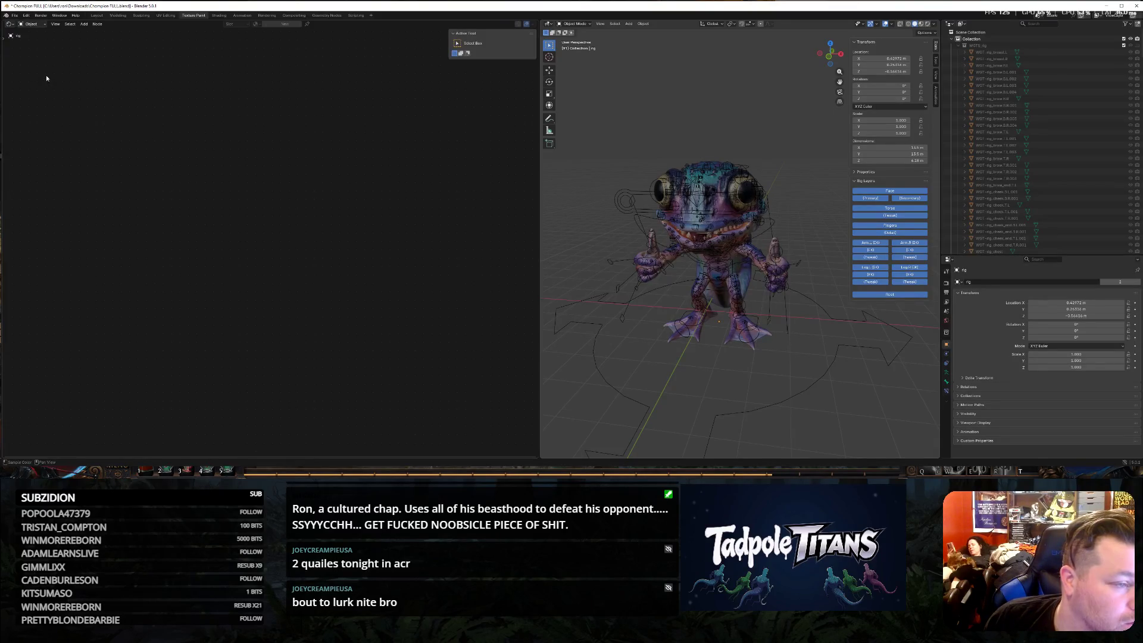
# Select Champion Kali Skin Material under rig > Champion > Champion Mesh to show its nodes.
pyautogui.moveTo(540, 169); pyautogui.dragTo(462, 155)
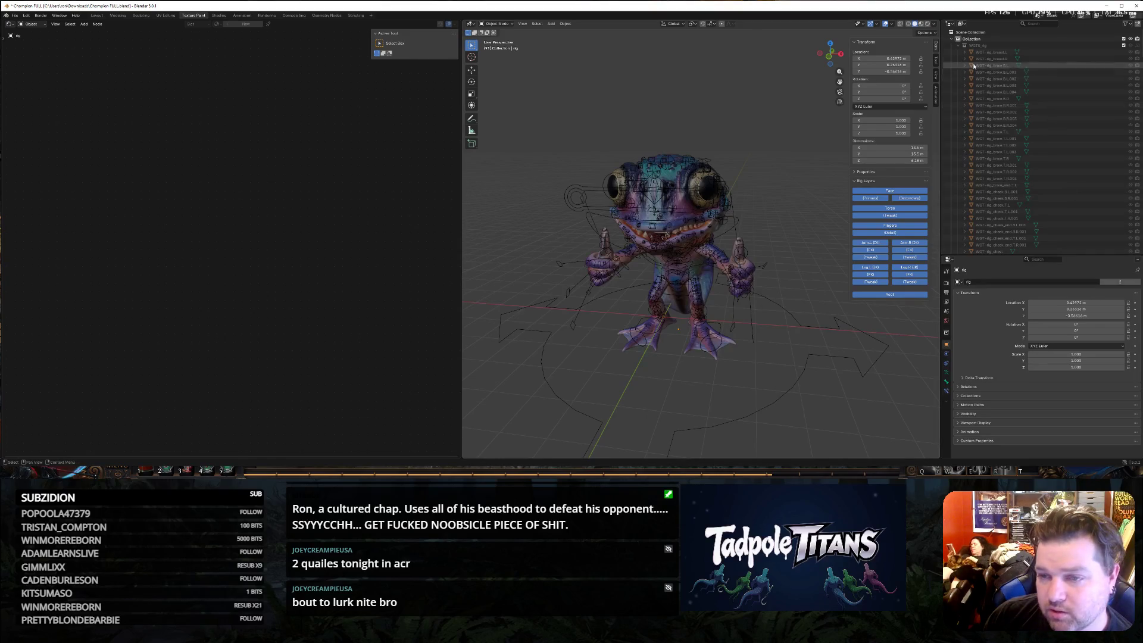
pyautogui.click(964, 46)
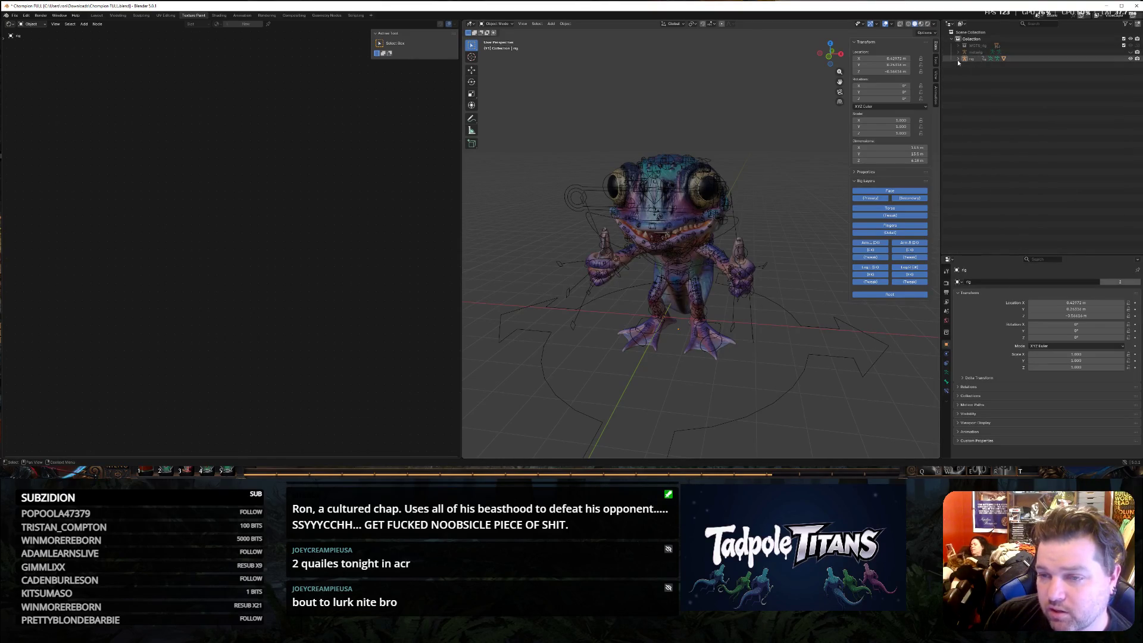
pyautogui.click(959, 58)
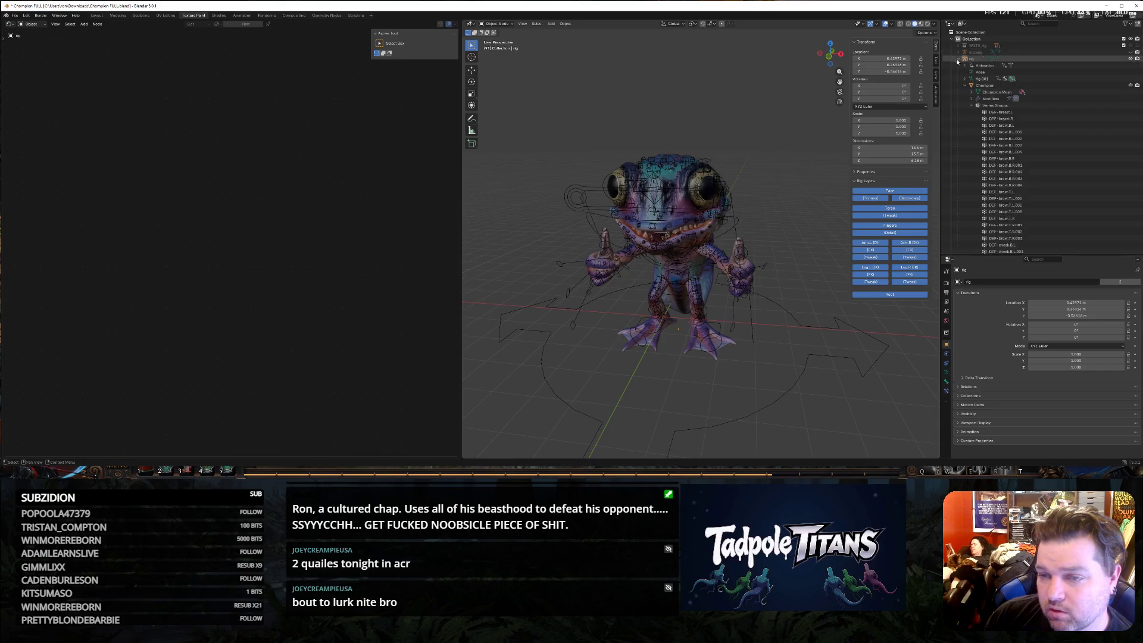
pyautogui.click(971, 106)
pyautogui.click(972, 92)
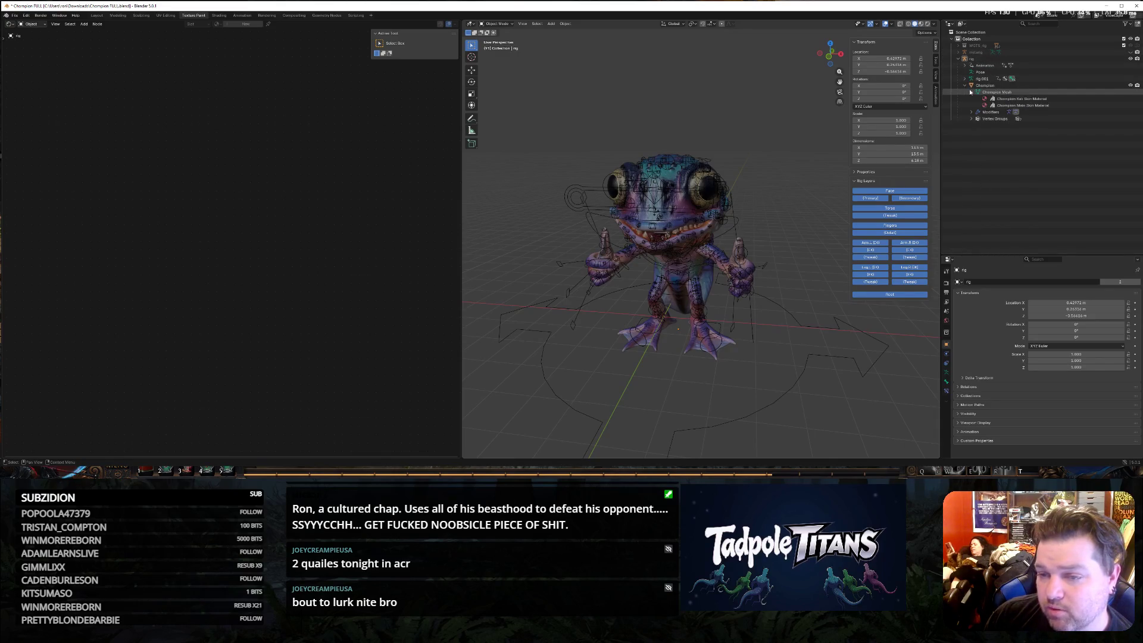
pyautogui.click(1015, 100)
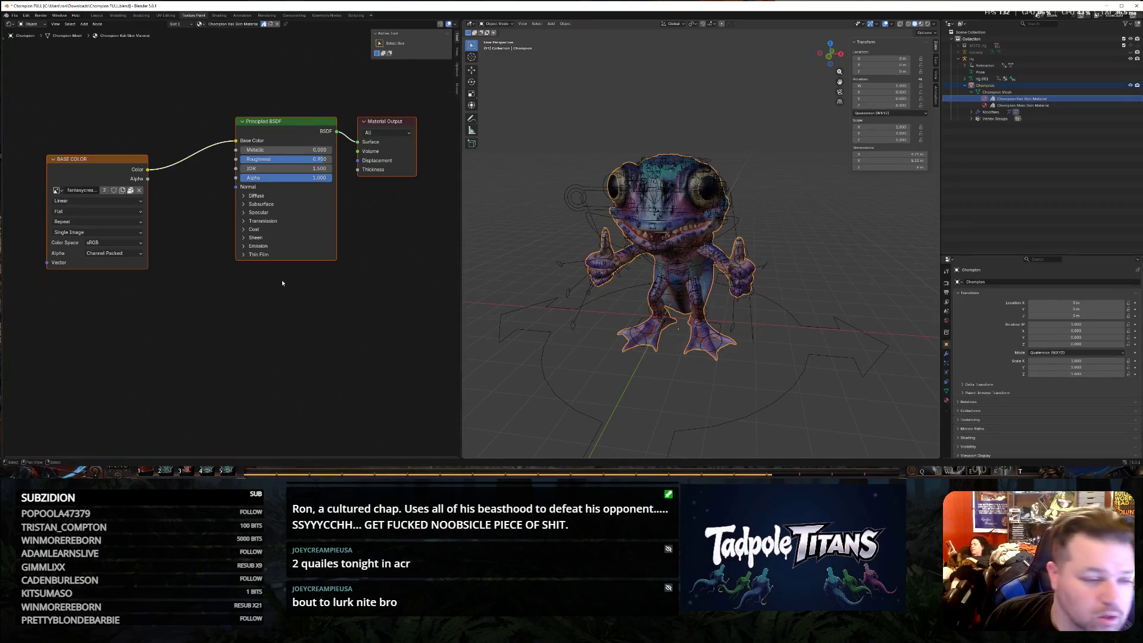
# Assign kalifantasycreature3dmodel_basecolor.jpg to the BASE COLOR node and widen the 3D view.
pyautogui.click(60, 190)
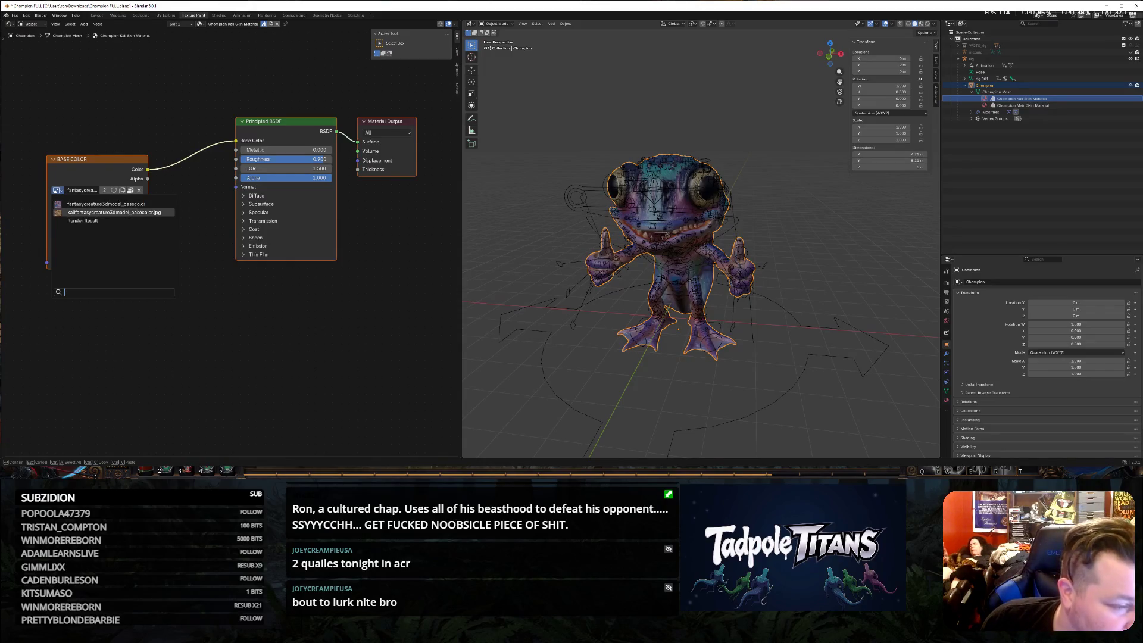
pyautogui.click(113, 212)
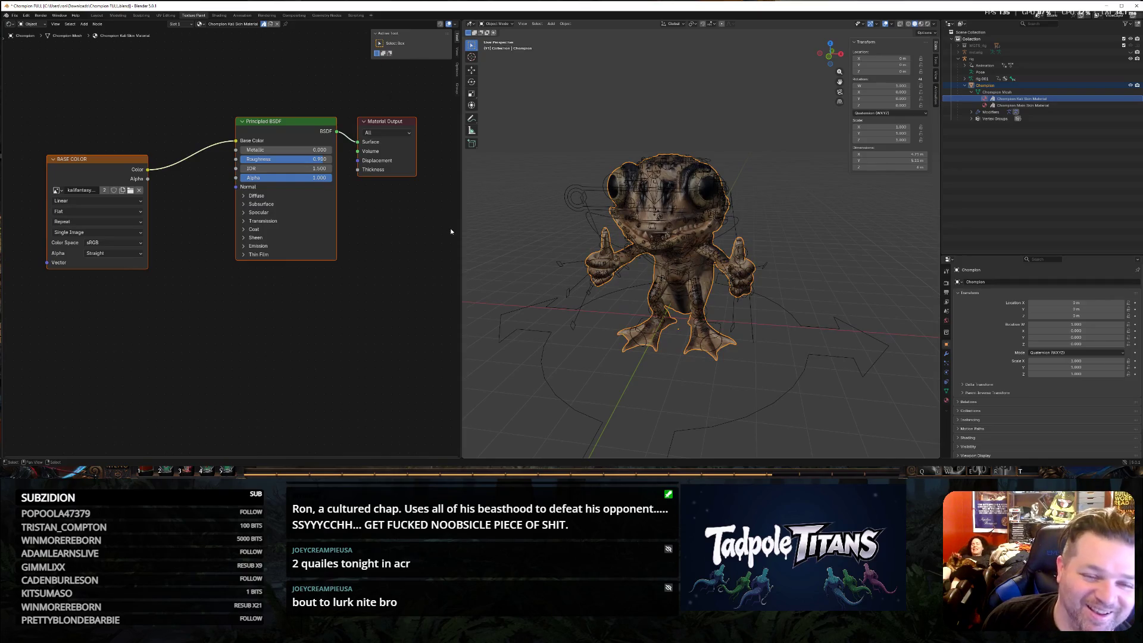
pyautogui.moveTo(461, 231); pyautogui.dragTo(357, 232)
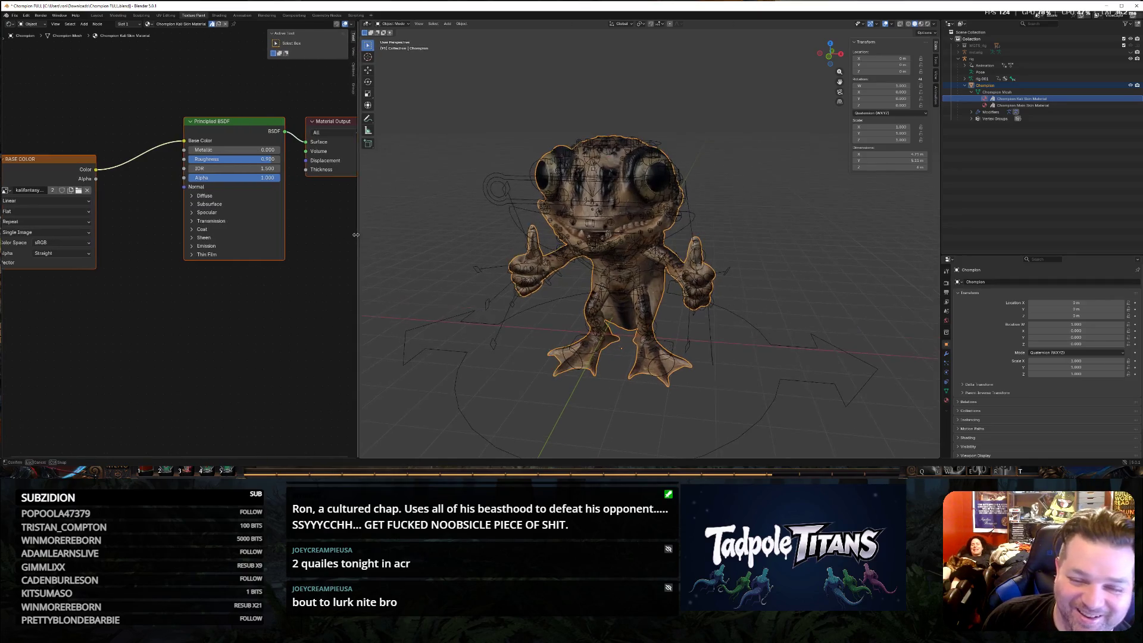
# Orbit and zoom around the frog to inspect its new brown spotted skin.
pyautogui.click(493, 319)
pyautogui.moveTo(493, 316)
pyautogui.mouseDown(button='middle')
pyautogui.moveTo(803, 320)
pyautogui.moveTo(643, 302)
pyautogui.moveTo(547, 308)
pyautogui.mouseUp(button='middle')
pyautogui.moveTo(521, 317)
pyautogui.mouseDown(button='middle')
pyautogui.moveTo(473, 313)
pyautogui.moveTo(658, 314)
pyautogui.moveTo(488, 74)
pyautogui.mouseUp(button='middle')
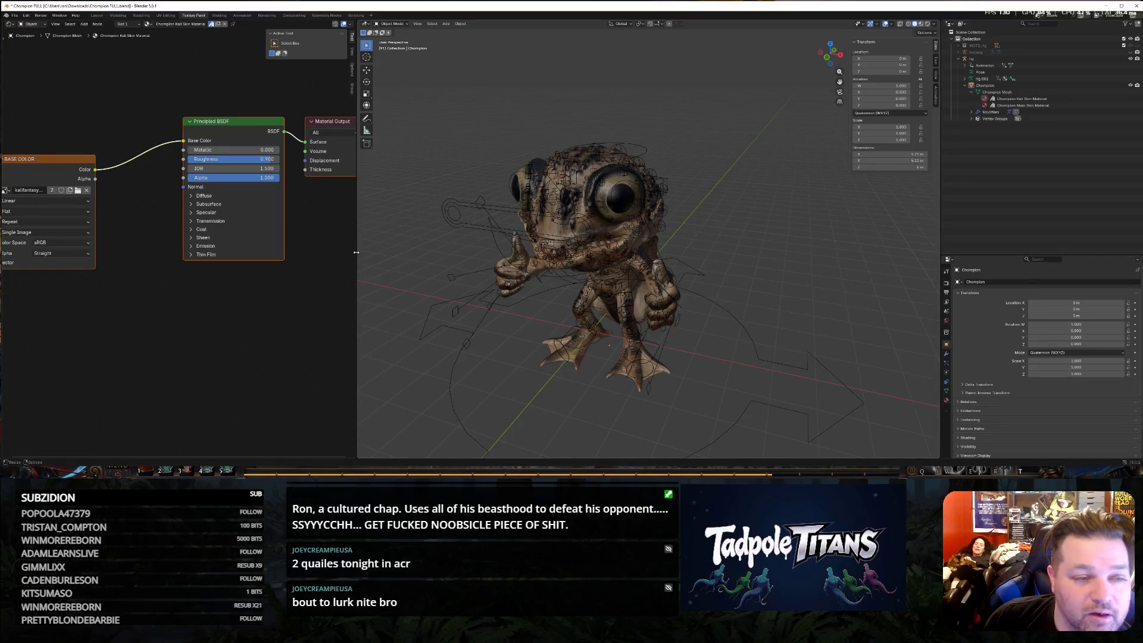
pyautogui.moveTo(356, 252); pyautogui.dragTo(330, 252)
pyautogui.scroll(-4, 438, 284)
pyautogui.moveTo(438, 285)
pyautogui.mouseDown(button='middle')
pyautogui.moveTo(606, 274)
pyautogui.moveTo(510, 263)
pyautogui.moveTo(535, 256)
pyautogui.moveTo(470, 283)
pyautogui.moveTo(526, 276)
pyautogui.moveTo(434, 129)
pyautogui.mouseUp(button='middle')
pyautogui.scroll(5, 506, 276)
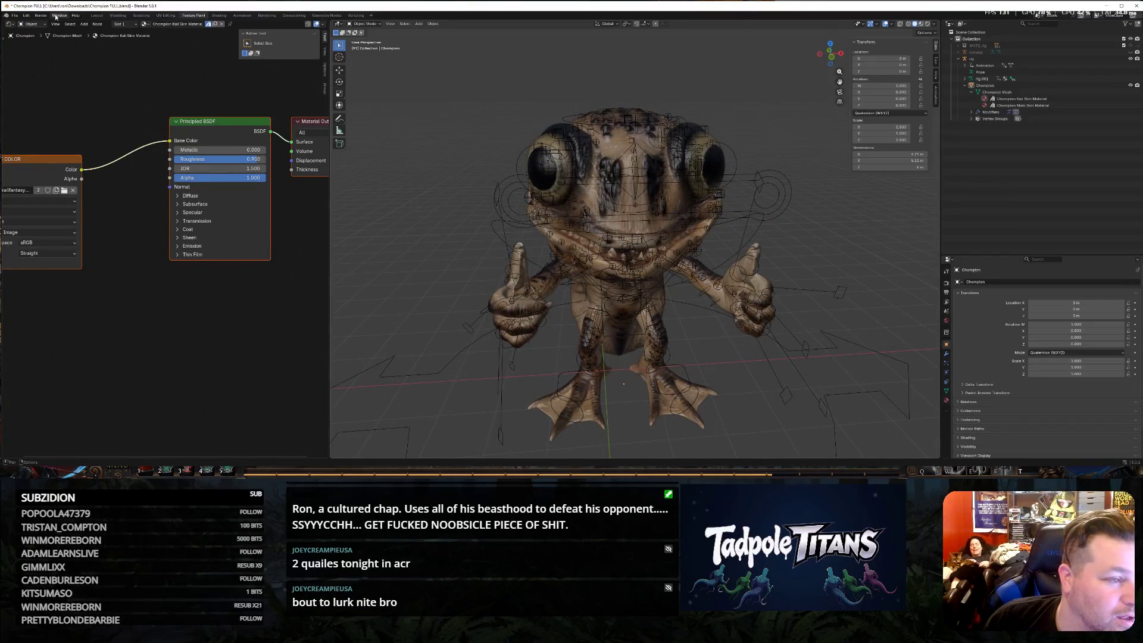
# Switch to the Layout workspace and view the textured frog from higher up.
pyautogui.click(100, 15)
pyautogui.scroll(-5, 535, 238)
pyautogui.moveTo(536, 238)
pyautogui.mouseDown(button='middle')
pyautogui.moveTo(529, 254)
pyautogui.moveTo(598, 267)
pyautogui.moveTo(546, 238)
pyautogui.moveTo(515, 239)
pyautogui.moveTo(570, 244)
pyautogui.moveTo(443, 233)
pyautogui.moveTo(549, 235)
pyautogui.mouseUp(button='middle')
pyautogui.scroll(3, 546, 238)
pyautogui.scroll(-2, 515, 239)
pyautogui.scroll(3, 524, 241)
pyautogui.scroll(-2, 453, 233)
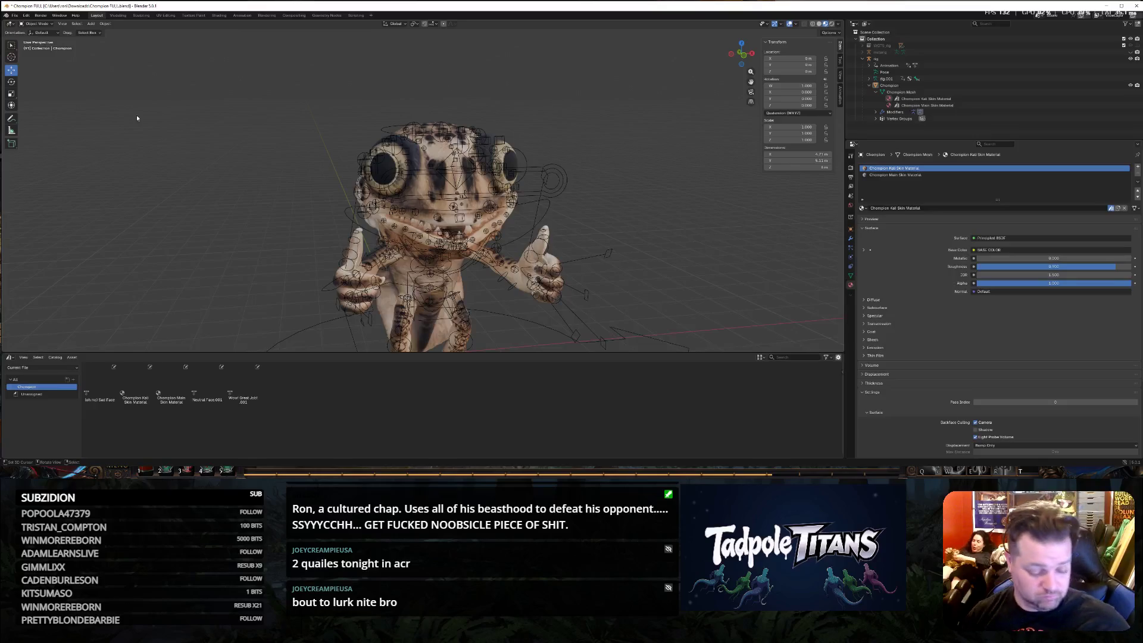
# Save Champion FULL.blend and change the bottom Asset Browser into a Timeline.
pyautogui.hotkey('ctrl', 's')
pyautogui.moveTo(471, 274)
pyautogui.mouseDown(button='middle')
pyautogui.moveTo(511, 271)
pyautogui.moveTo(513, 293)
pyautogui.moveTo(340, 218)
pyautogui.moveTo(517, 247)
pyautogui.moveTo(619, 236)
pyautogui.mouseUp(button='middle')
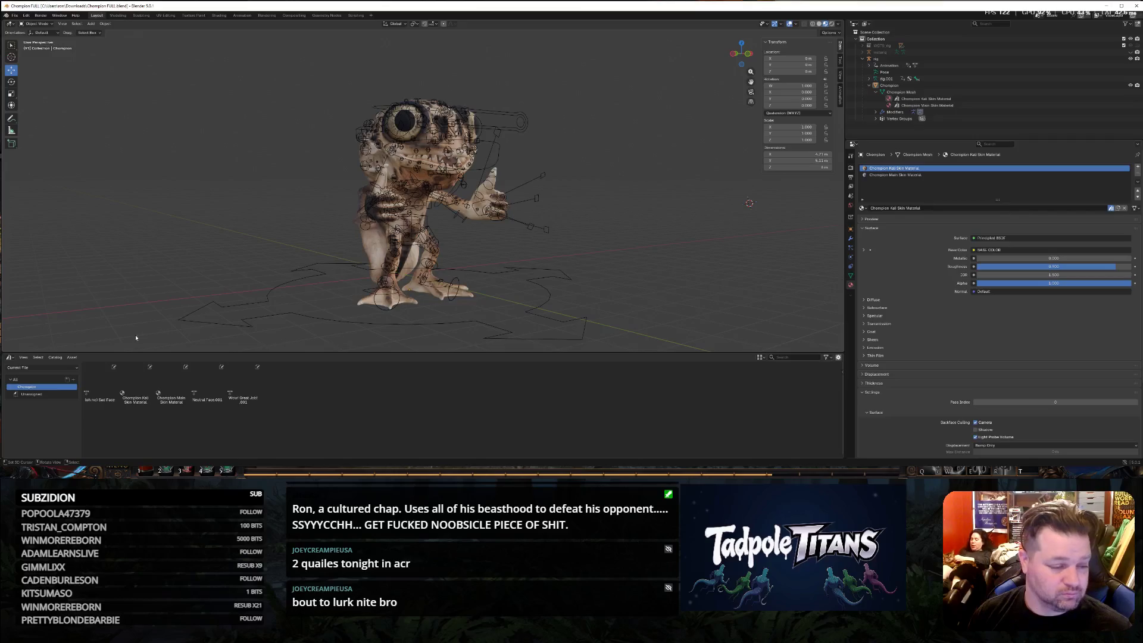
pyautogui.click(12, 358)
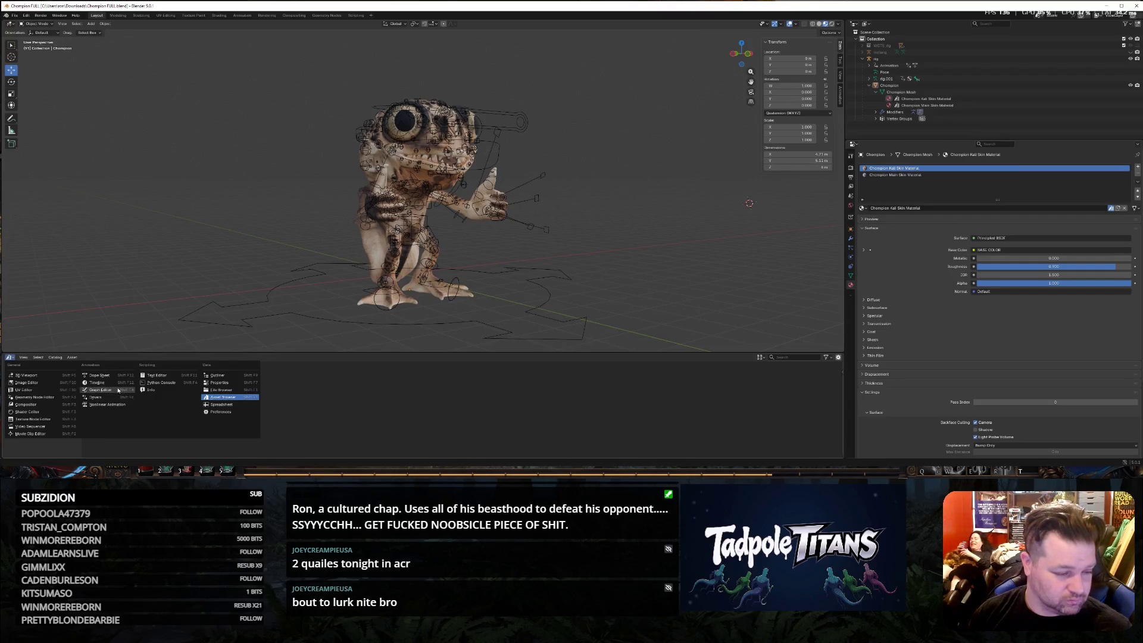
pyautogui.click(97, 382)
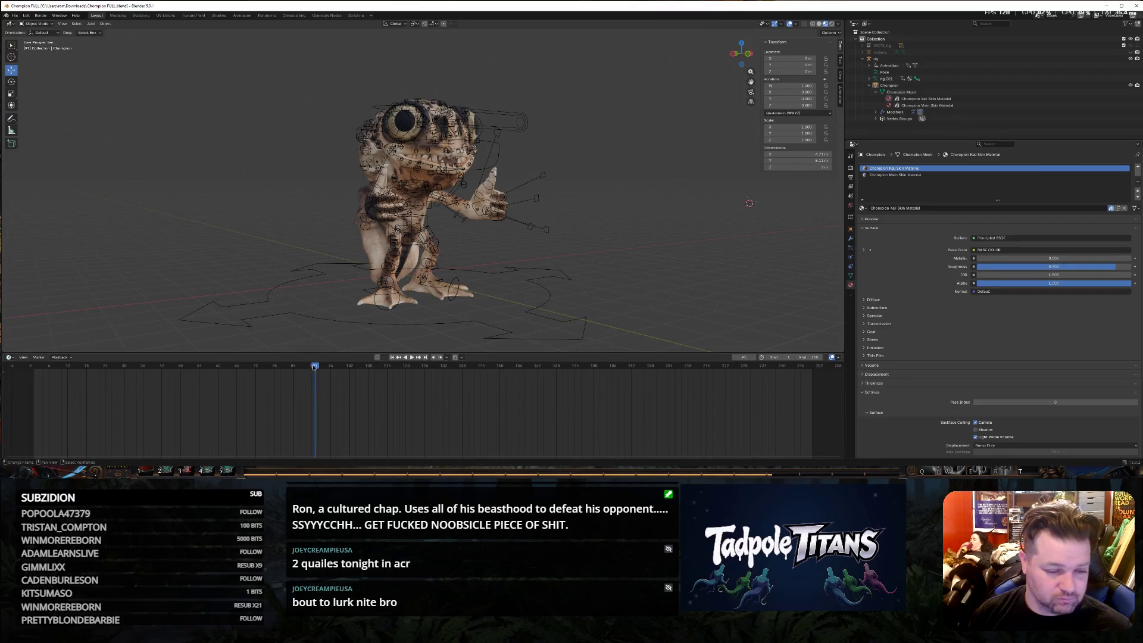
# Play the animation with Space and orbit to a side view of the frog.
pyautogui.press('space')
pyautogui.press('space')
pyautogui.moveTo(792, 196); pyautogui.dragTo(764, 214, button='middle')
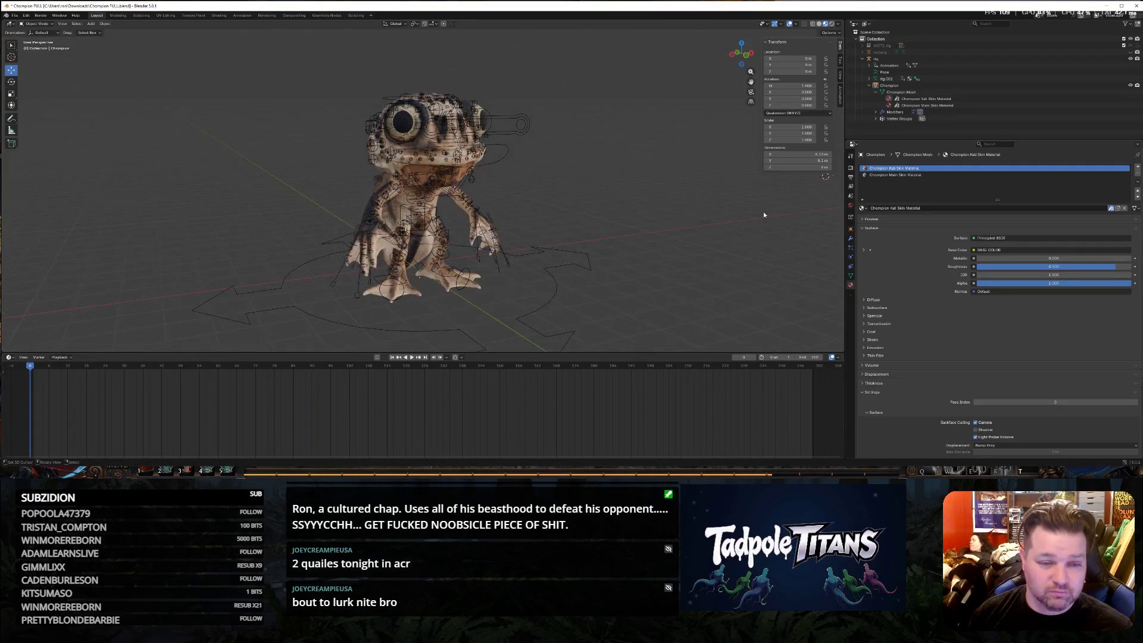
pyautogui.moveTo(580, 84)
pyautogui.mouseDown(button='middle')
pyautogui.moveTo(517, 146)
pyautogui.moveTo(540, 128)
pyautogui.mouseUp(button='middle')
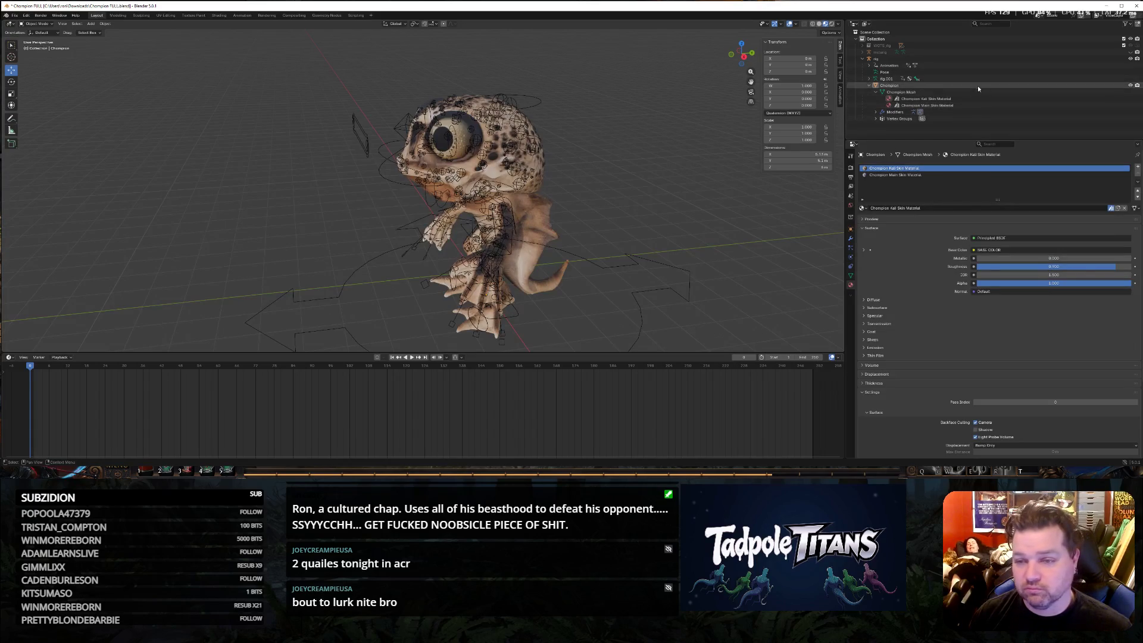
# Hide the rig in the Outliner so only the Champion mesh stays visible.
pyautogui.click(1130, 87)
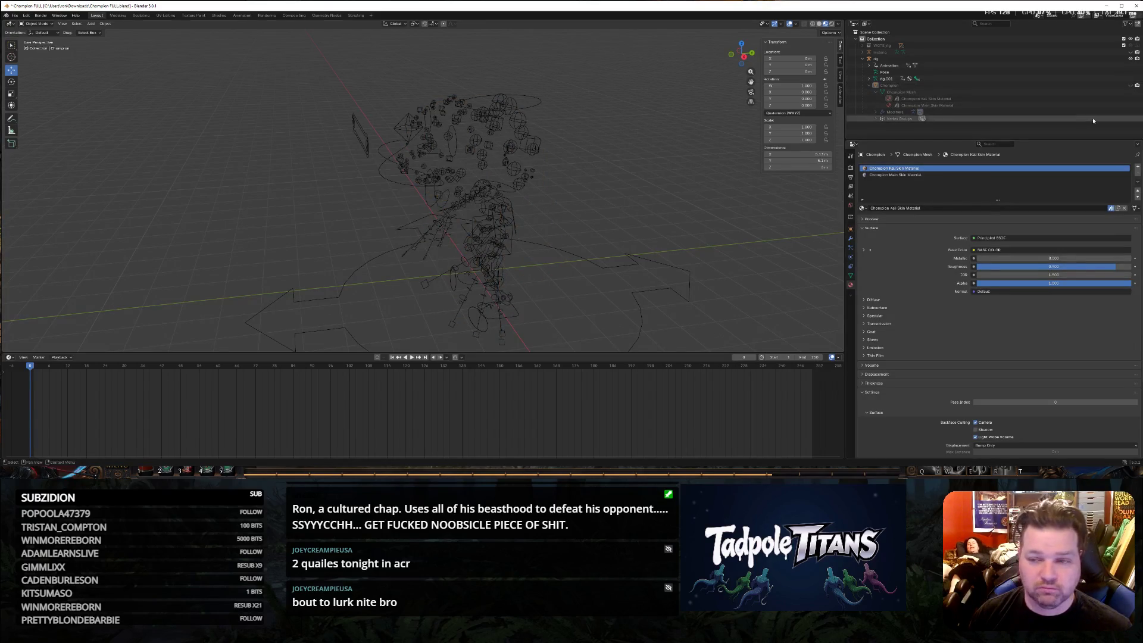
pyautogui.click(1131, 86)
pyautogui.click(1131, 59)
pyautogui.moveTo(595, 191)
pyautogui.mouseDown(button='middle')
pyautogui.moveTo(621, 182)
pyautogui.moveTo(545, 215)
pyautogui.moveTo(474, 200)
pyautogui.moveTo(340, 200)
pyautogui.moveTo(417, 210)
pyautogui.moveTo(500, 196)
pyautogui.mouseUp(button='middle')
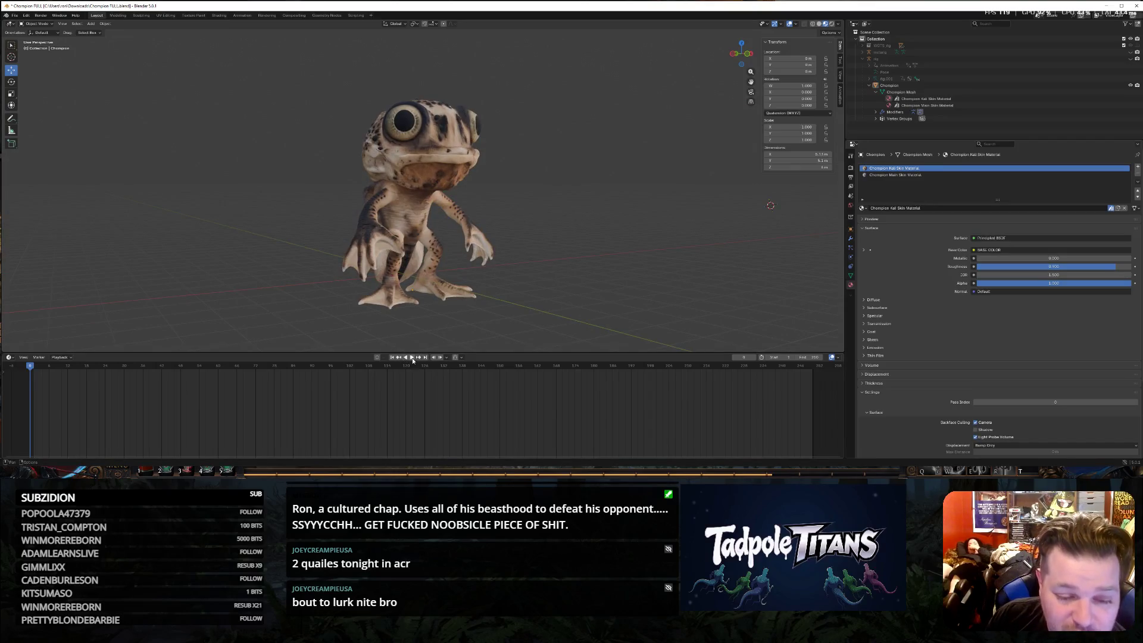
# Play the Timeline, pause at frame 52, and orbit around the thumbs-up frog.
pyautogui.click(412, 358)
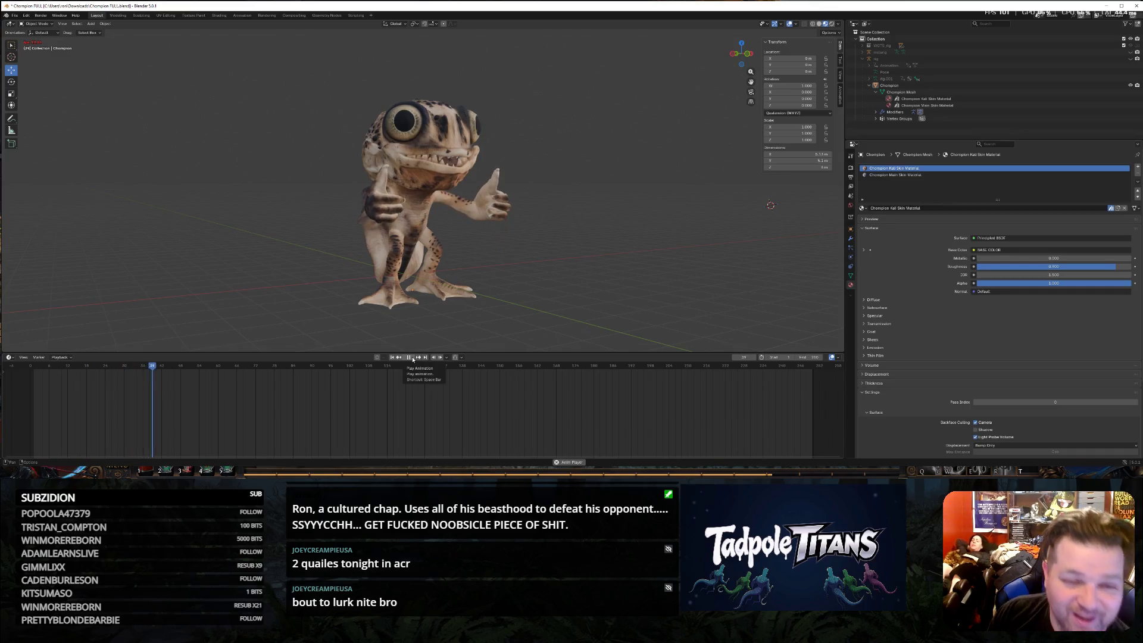
pyautogui.click(413, 358)
pyautogui.moveTo(429, 285)
pyautogui.mouseDown(button='middle')
pyautogui.moveTo(600, 187)
pyautogui.moveTo(183, 88)
pyautogui.mouseUp(button='middle')
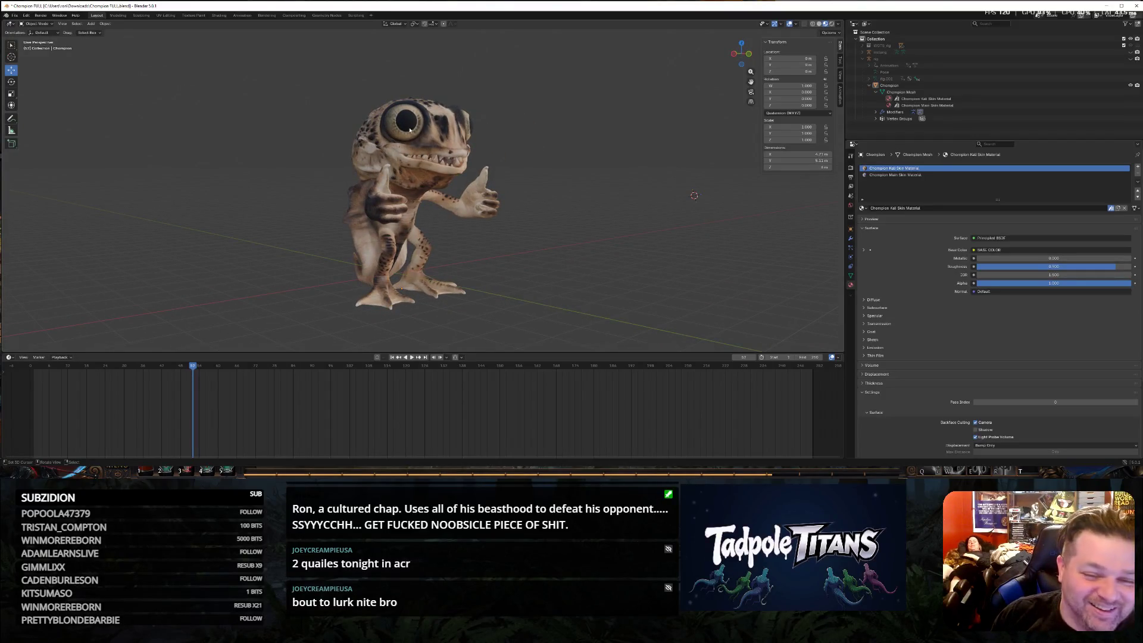
pyautogui.moveTo(417, 137)
pyautogui.mouseDown(button='middle')
pyautogui.moveTo(539, 221)
pyautogui.moveTo(506, 222)
pyautogui.moveTo(742, 214)
pyautogui.moveTo(443, 256)
pyautogui.moveTo(449, 221)
pyautogui.moveTo(370, 159)
pyautogui.moveTo(410, 206)
pyautogui.mouseUp(button='middle')
pyautogui.scroll(-1, 417, 204)
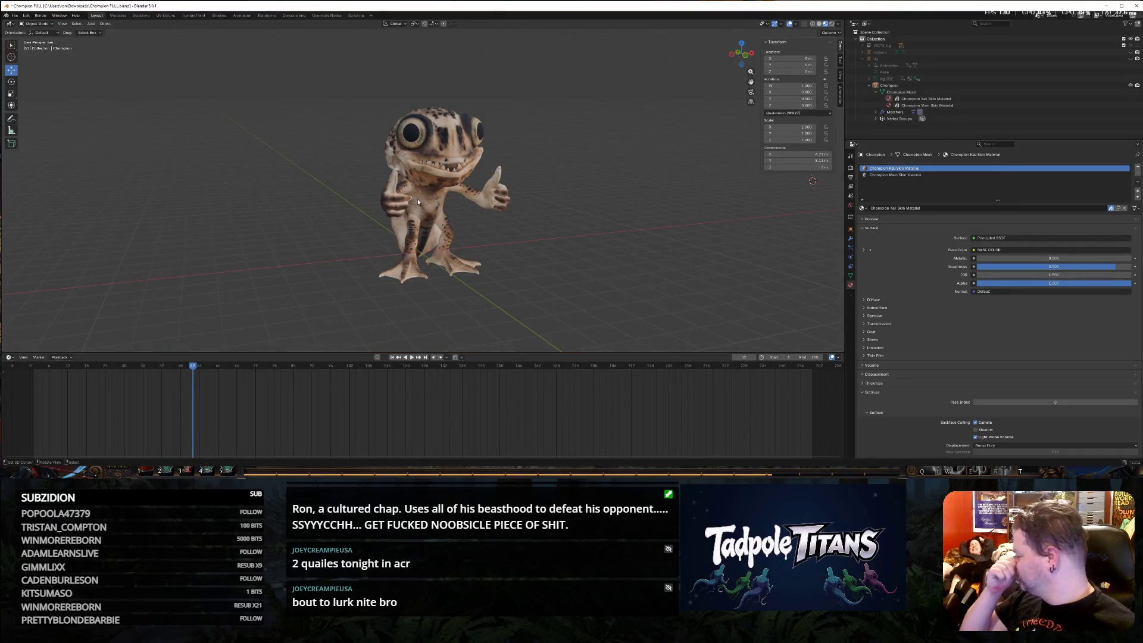
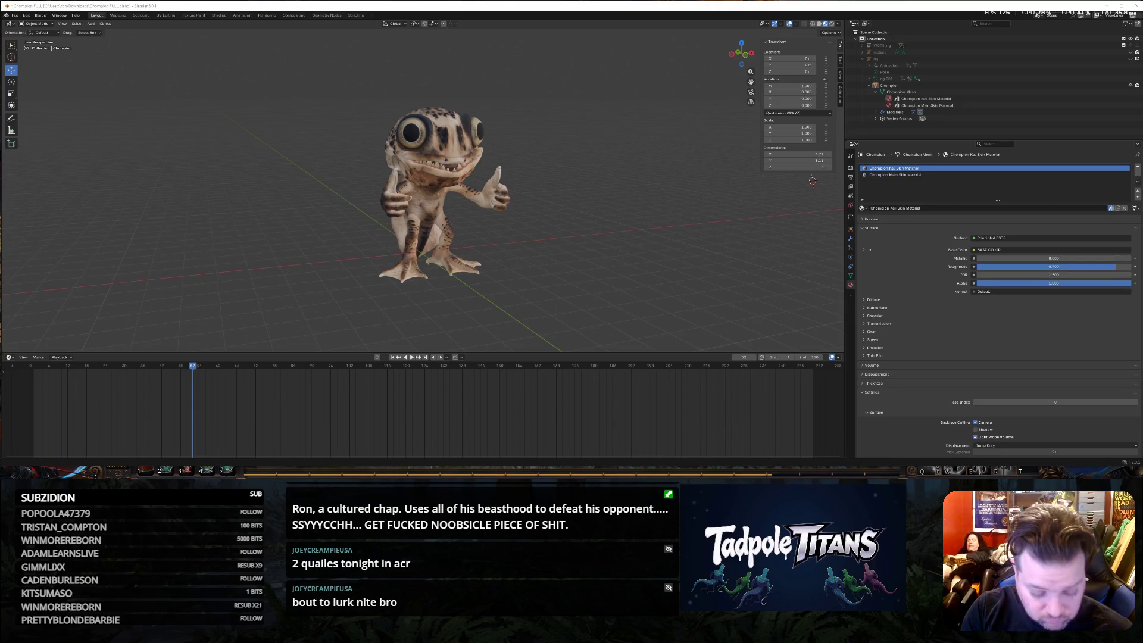
# Zoom the viewport in on the frog model and bring up the Windows Start menu.
pyautogui.moveTo(657, 238)
pyautogui.keyDown('ctrl'); pyautogui.mouseDown(button='middle')
pyautogui.moveTo(544, 235)
pyautogui.moveTo(558, 235)
pyautogui.mouseUp(button='middle'); pyautogui.keyUp('ctrl')
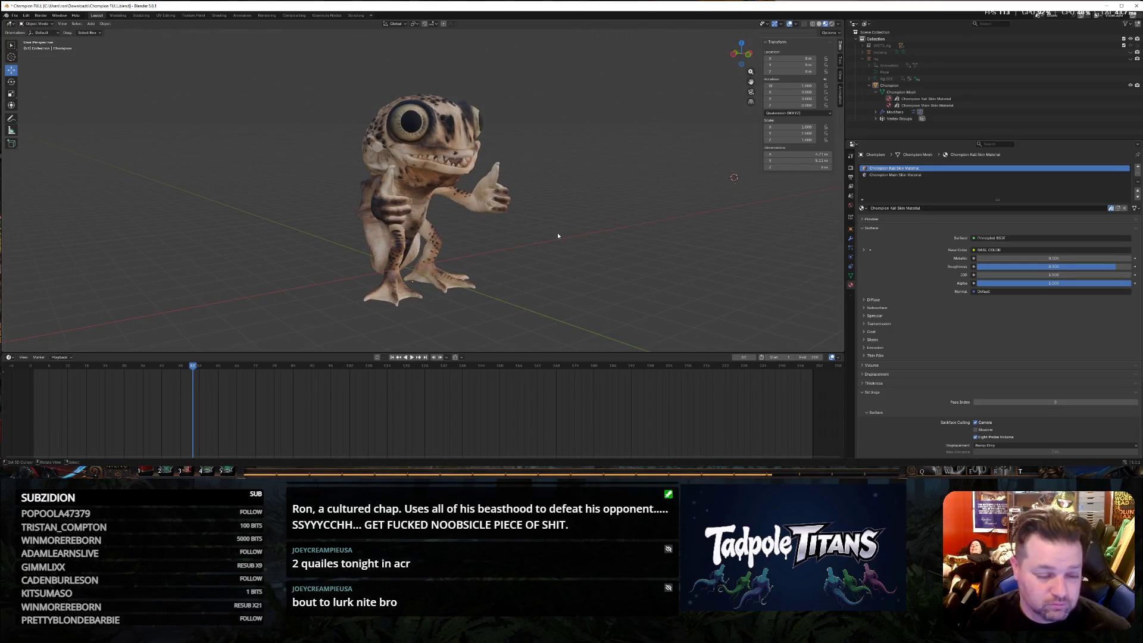
pyautogui.press('super')
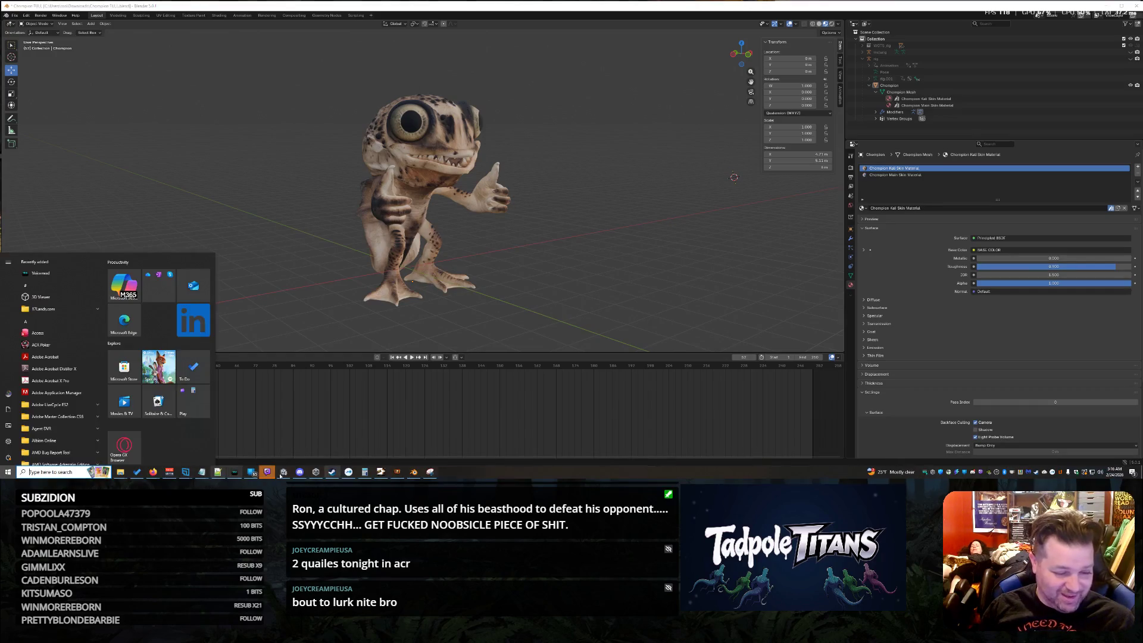
# Snip a rectangular screenshot of the frog in the viewport, then minimize Snipping Tool.
pyautogui.click(430, 471)
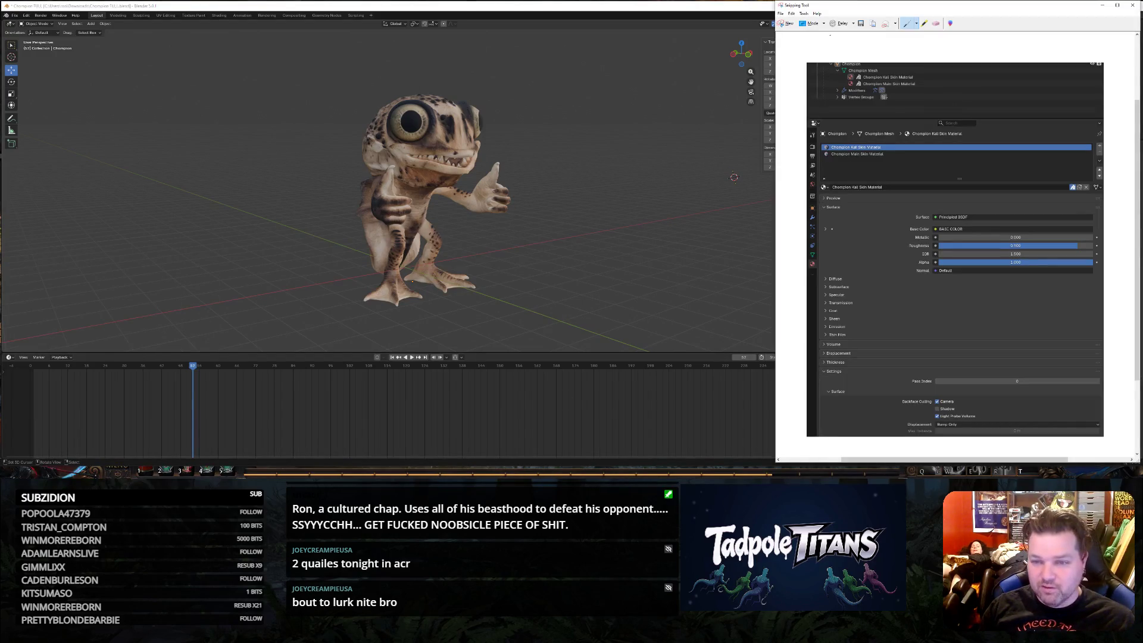
pyautogui.click(765, 36)
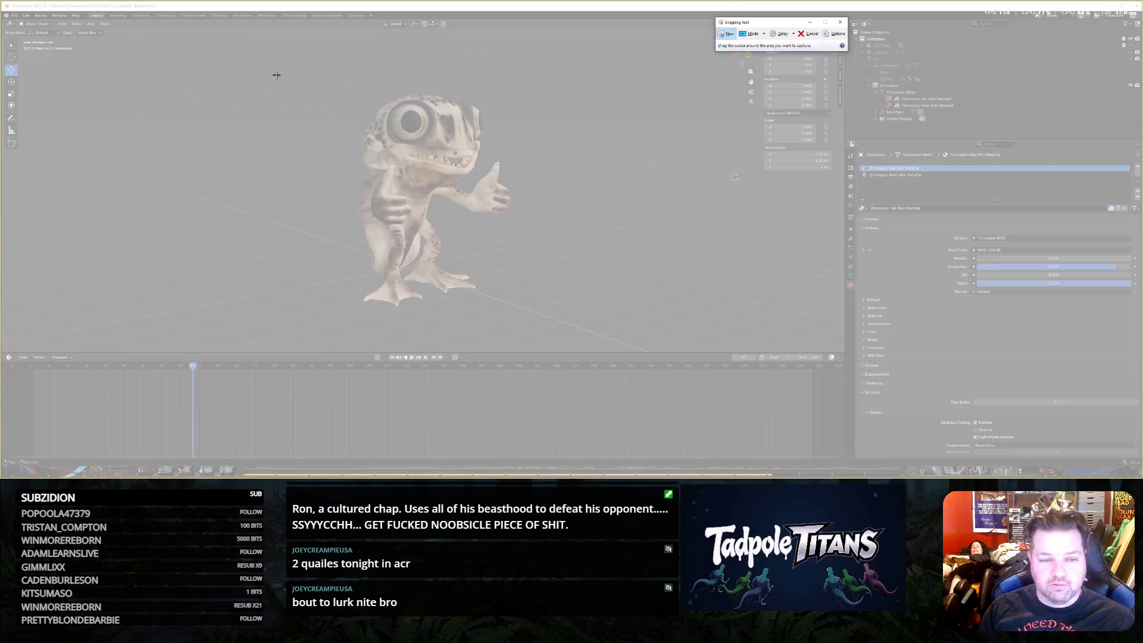
pyautogui.moveTo(275, 73); pyautogui.dragTo(560, 328)
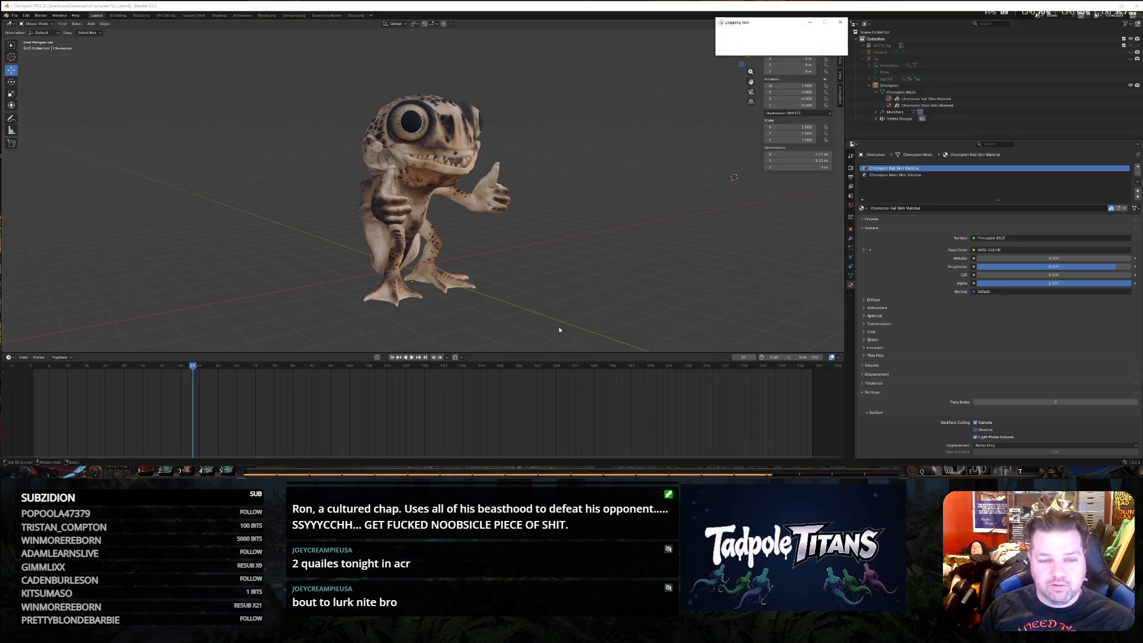
pyautogui.rightClick(463, 182)
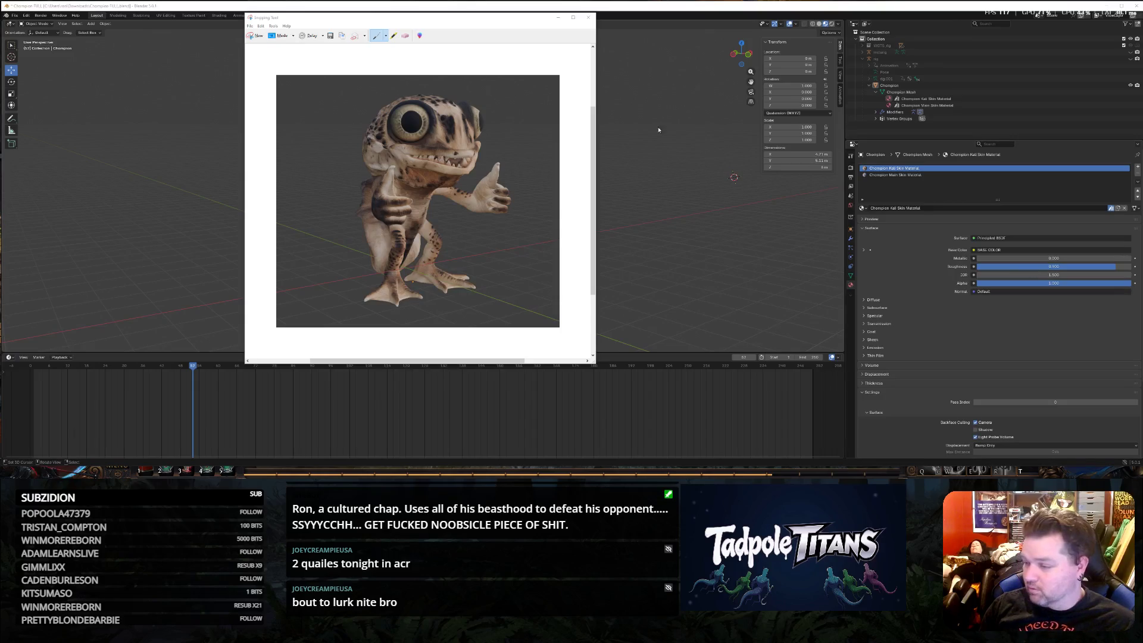
pyautogui.click(558, 18)
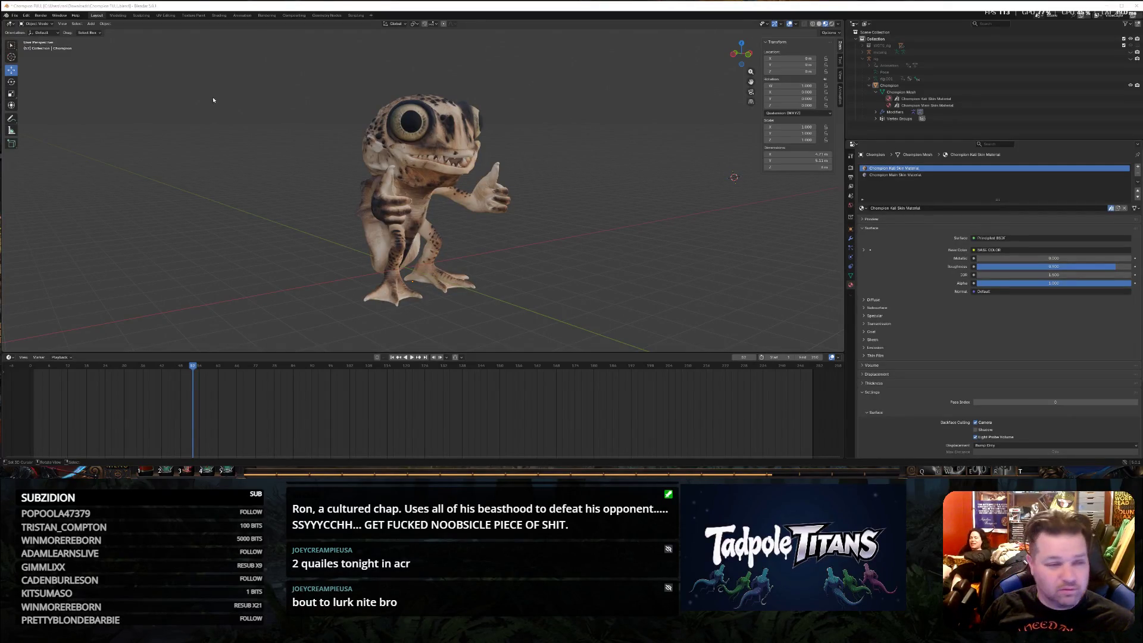
# Select Champion Mesh and turn the timeline area into an Asset Browser.
pyautogui.click(947, 93)
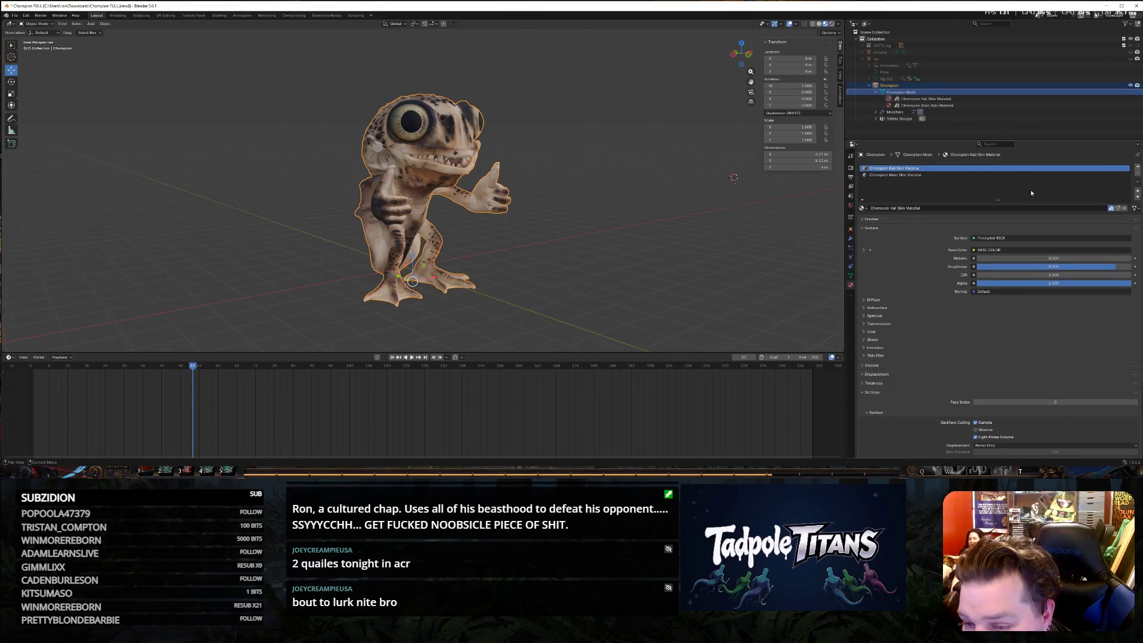
pyautogui.click(1119, 209)
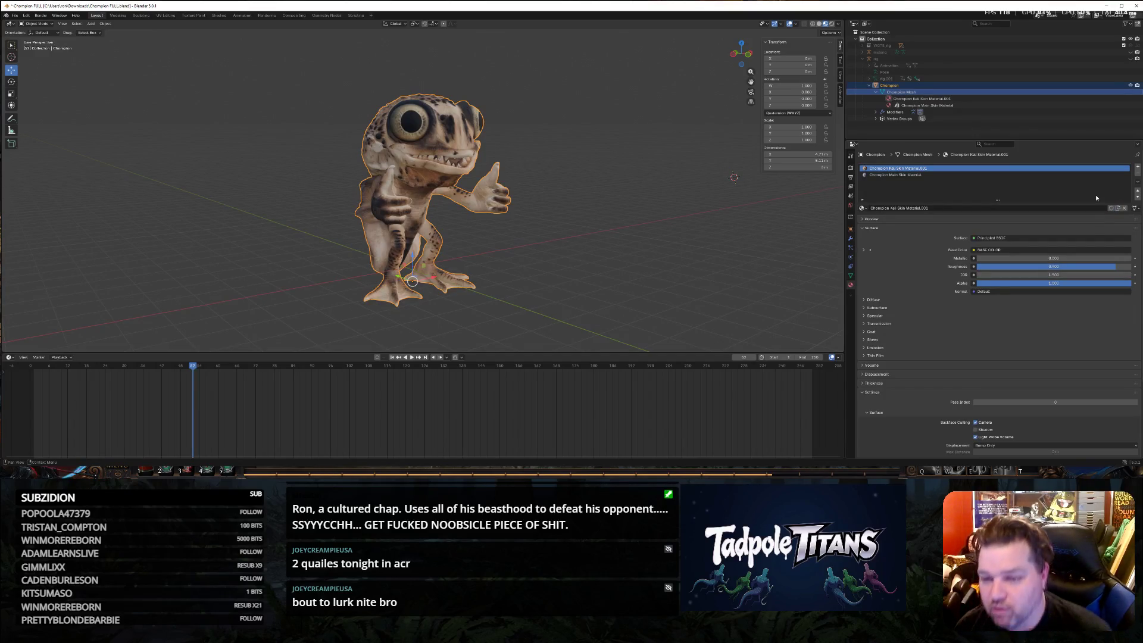
pyautogui.hotkey('ctrl', 'z')
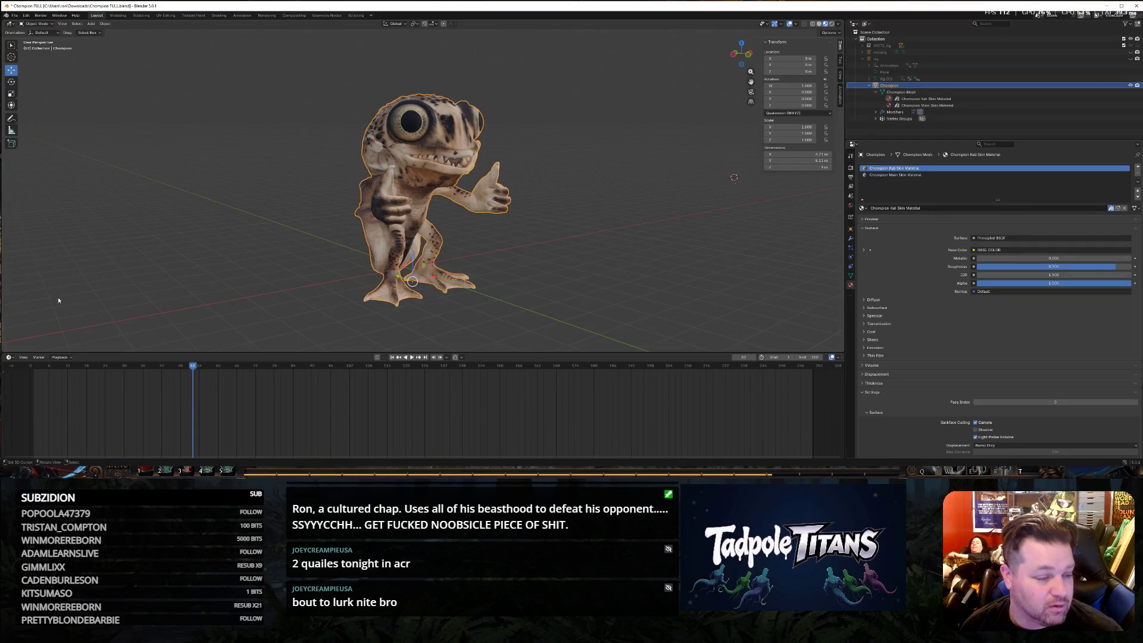
pyautogui.click(9, 357)
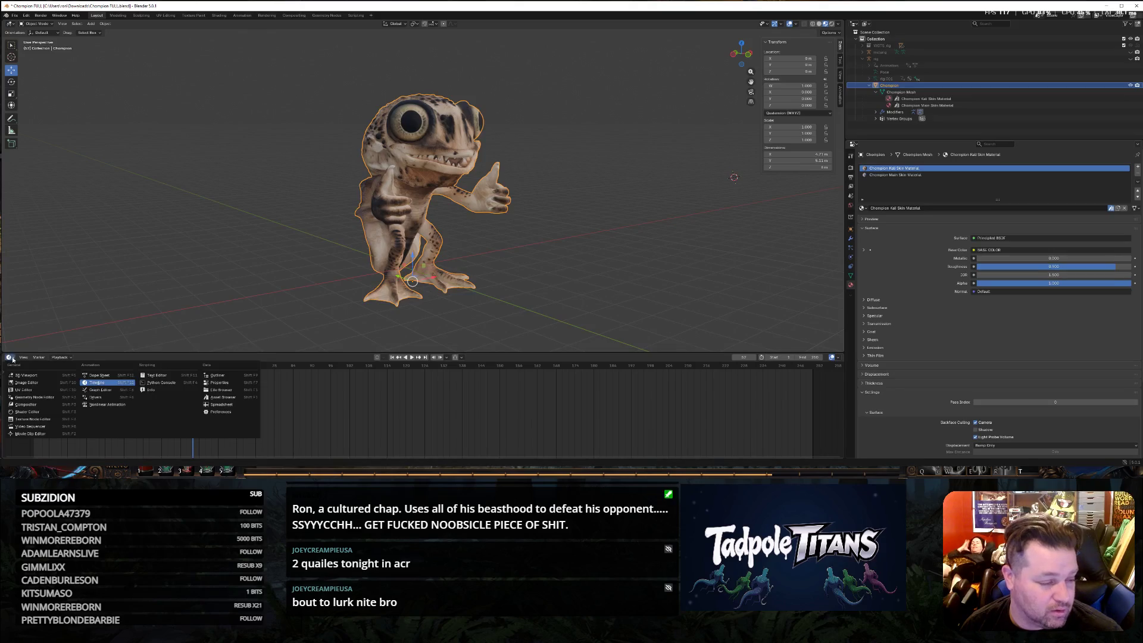
pyautogui.click(239, 398)
# Drop the Champion Main Skin Material asset onto Champion as a third slot and make it active.
pyautogui.click(141, 397)
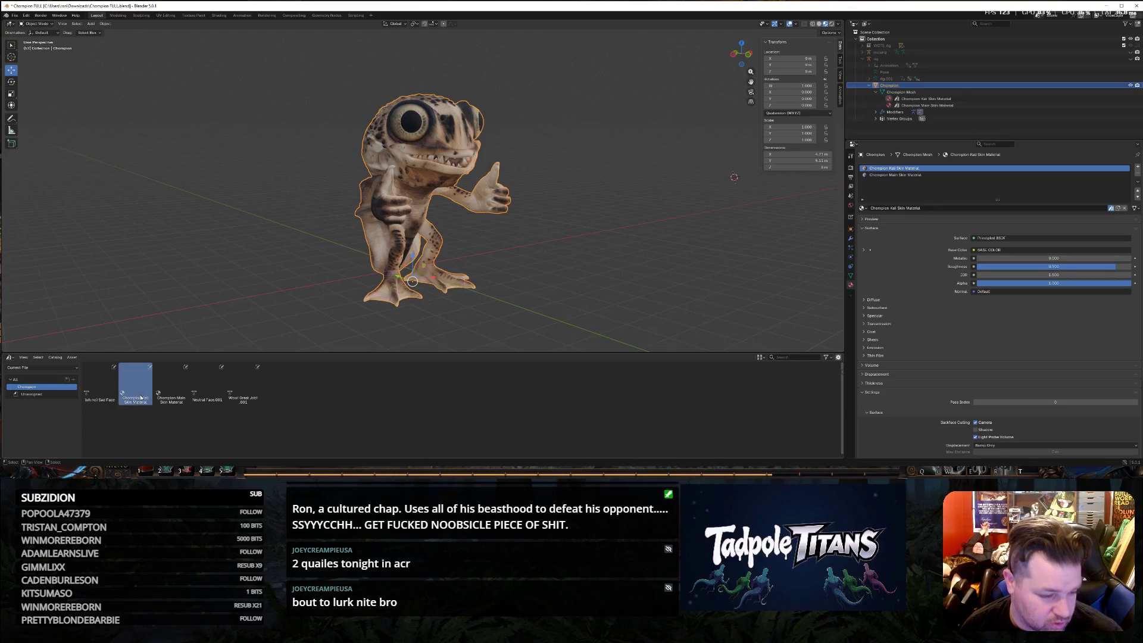
pyautogui.moveTo(172, 387)
pyautogui.mouseDown()
pyautogui.moveTo(636, 365)
pyautogui.moveTo(940, 110)
pyautogui.moveTo(935, 88)
pyautogui.mouseUp()
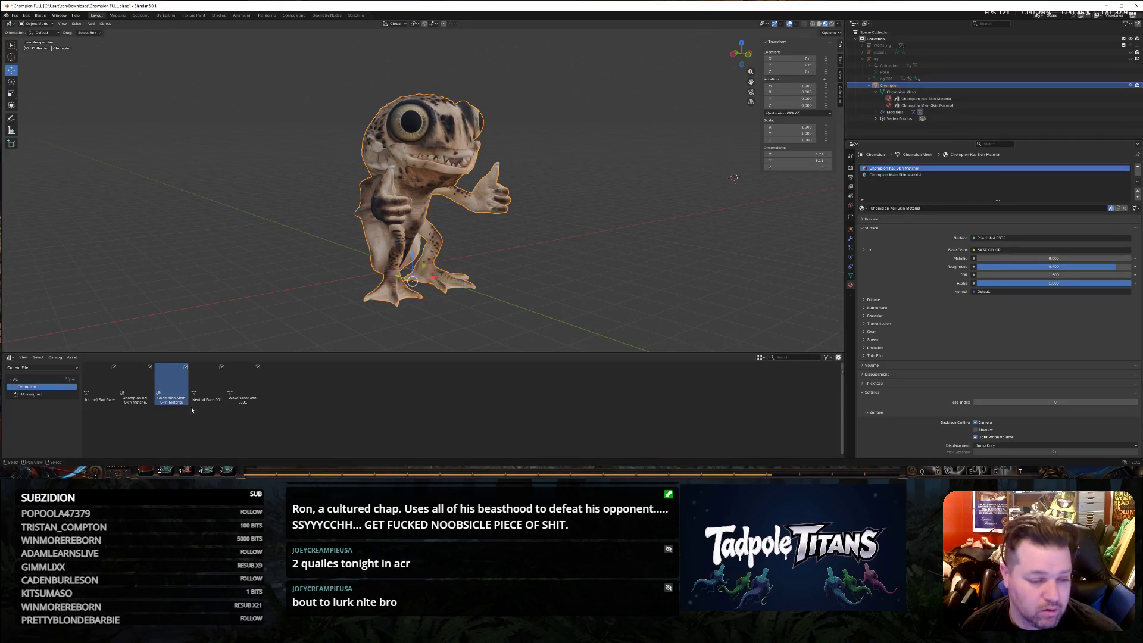
pyautogui.moveTo(162, 398)
pyautogui.mouseDown()
pyautogui.moveTo(953, 164)
pyautogui.moveTo(890, 88)
pyautogui.mouseUp()
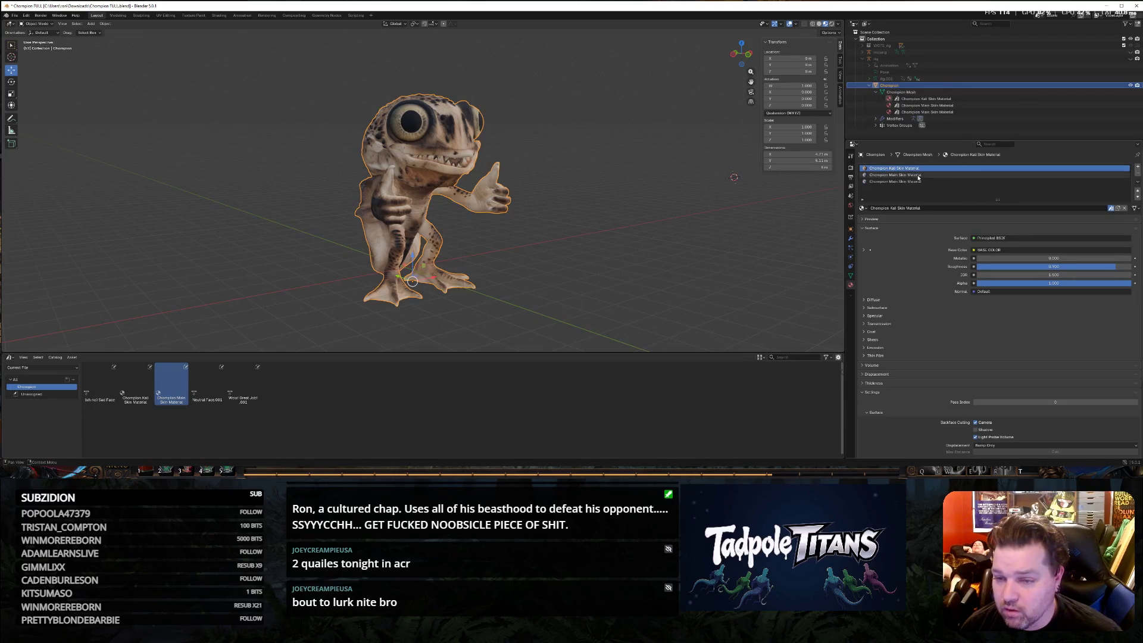
pyautogui.click(963, 105)
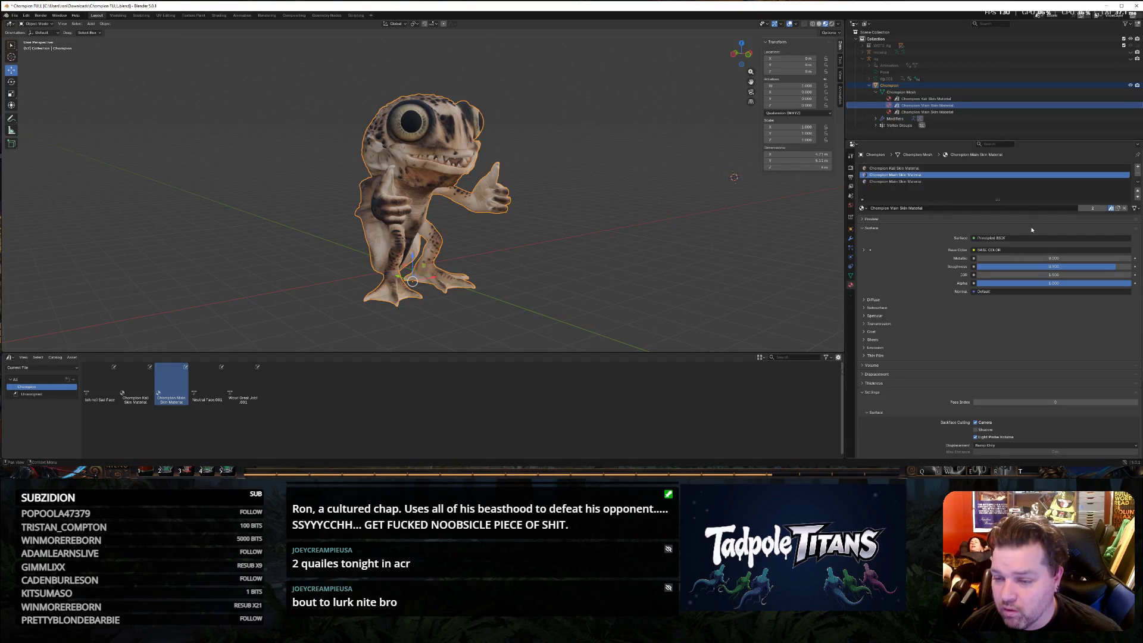
# Duplicate the Main Skin material, rename the copy 'Champion Toad Skin Material', and save.
pyautogui.click(1117, 209)
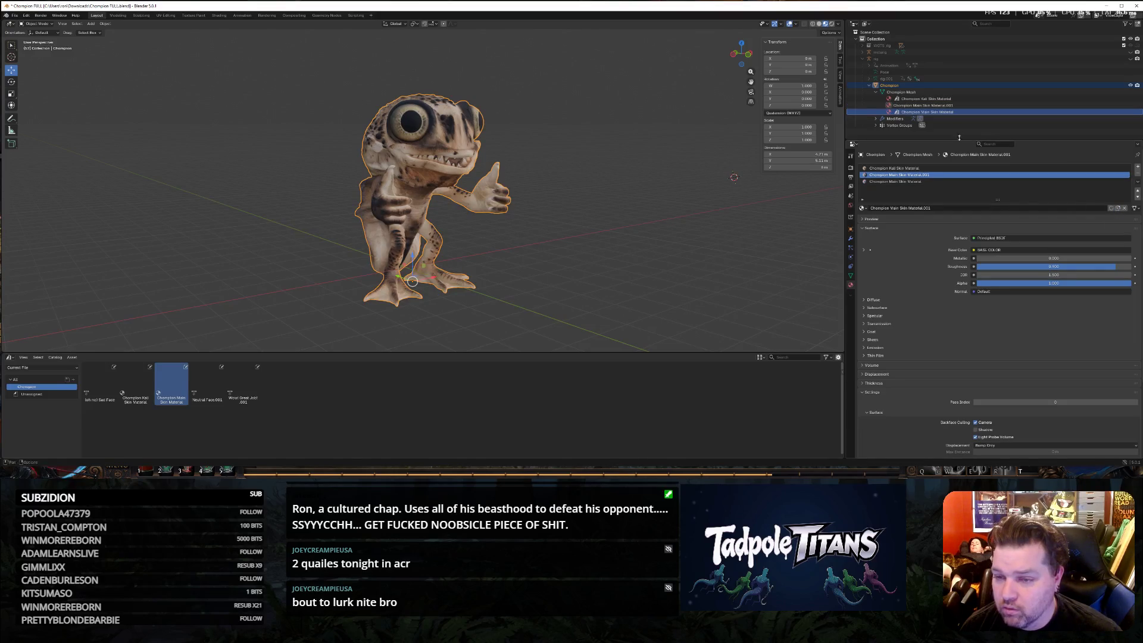
pyautogui.doubleClick(968, 108)
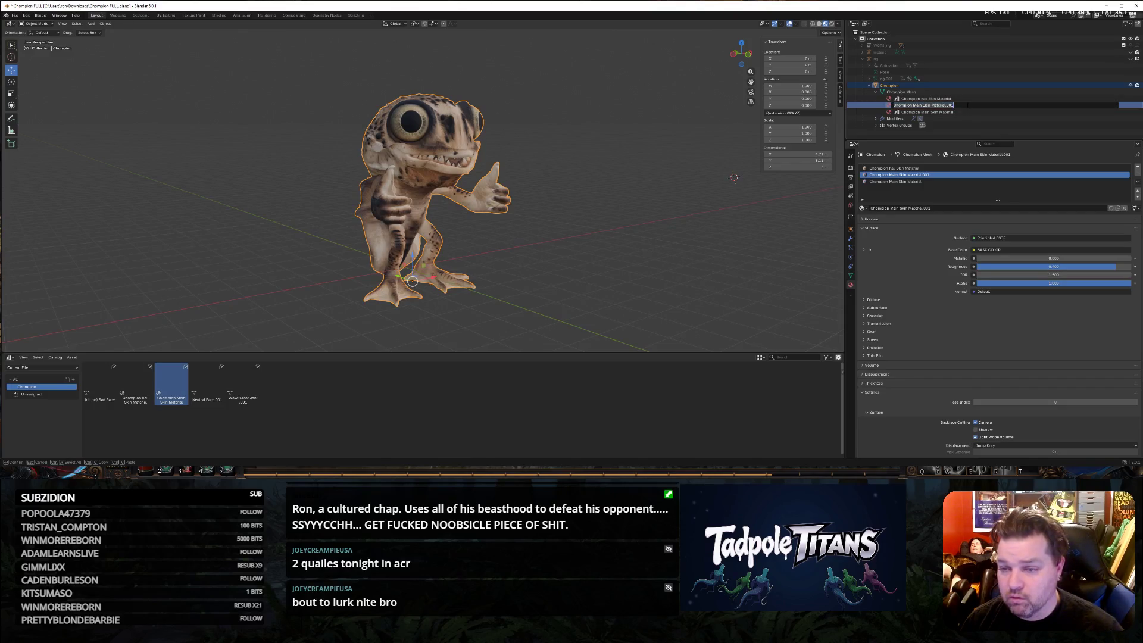
pyautogui.press('BackSpace')
pyautogui.press('BackSpace')
pyautogui.press('BackSpace')
pyautogui.click(940, 104)
pyautogui.press('BackSpace')
pyautogui.press('BackSpace')
pyautogui.press('BackSpace')
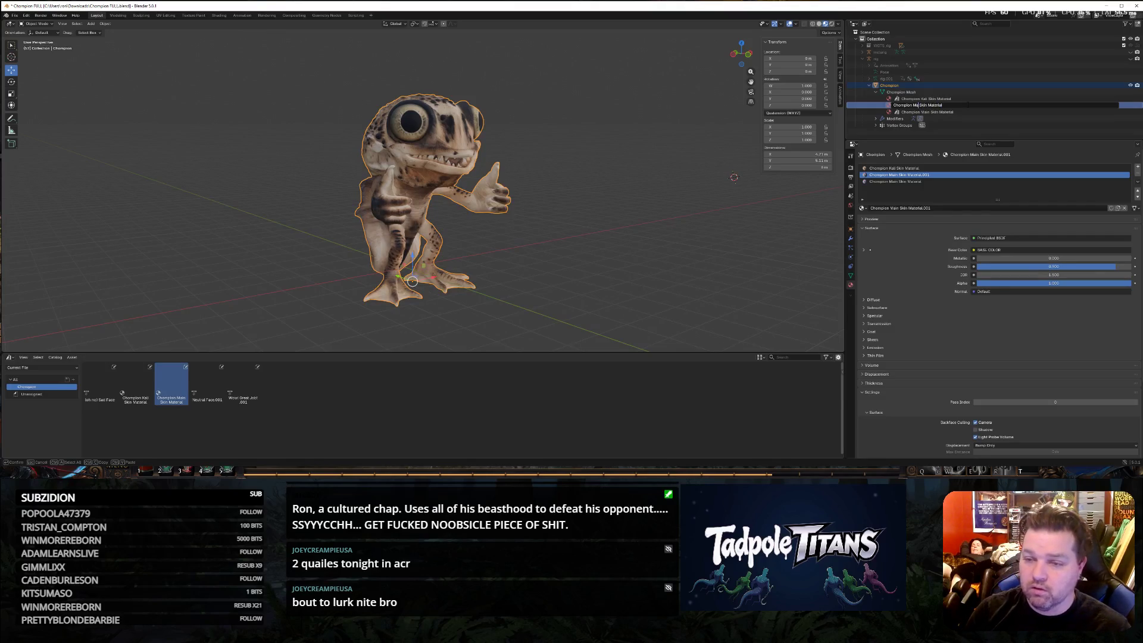
pyautogui.write('Toad')
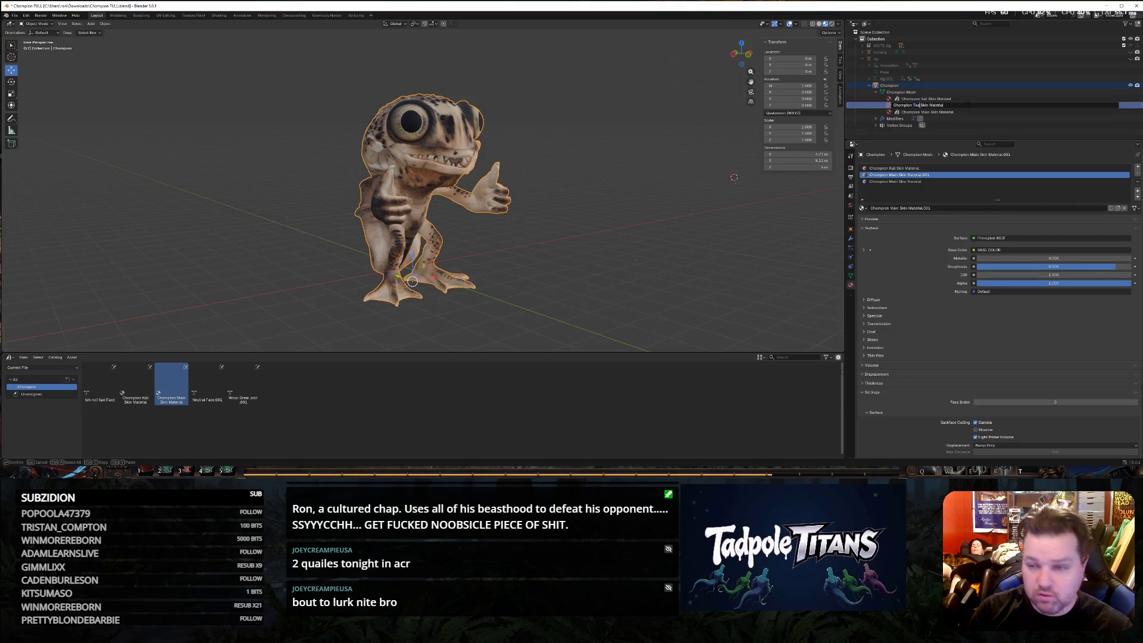
pyautogui.press('Return')
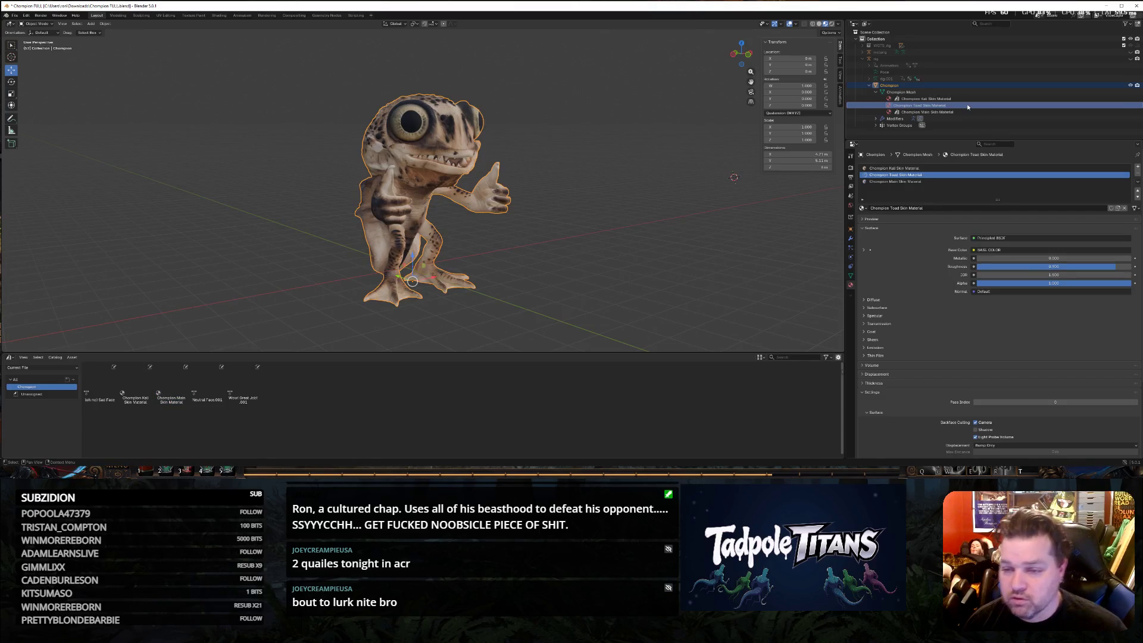
pyautogui.hotkey('ctrl', 's')
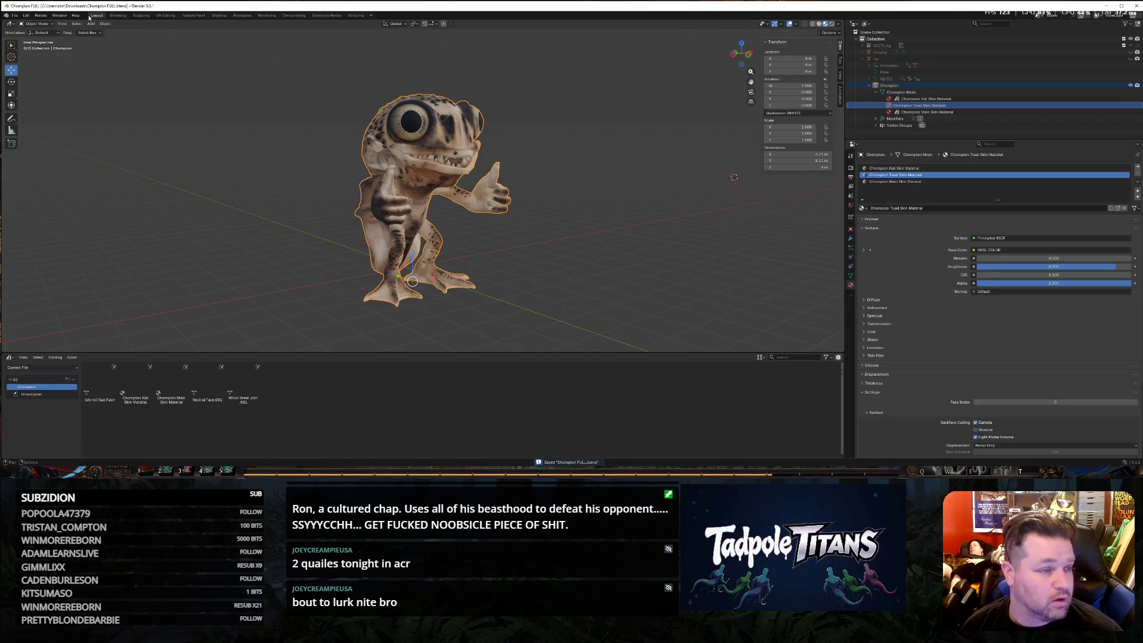
# Inspect the Toad Skin material's nodes in the Shader Editor and unpack its Base Color texture image.
pyautogui.click(37, 24)
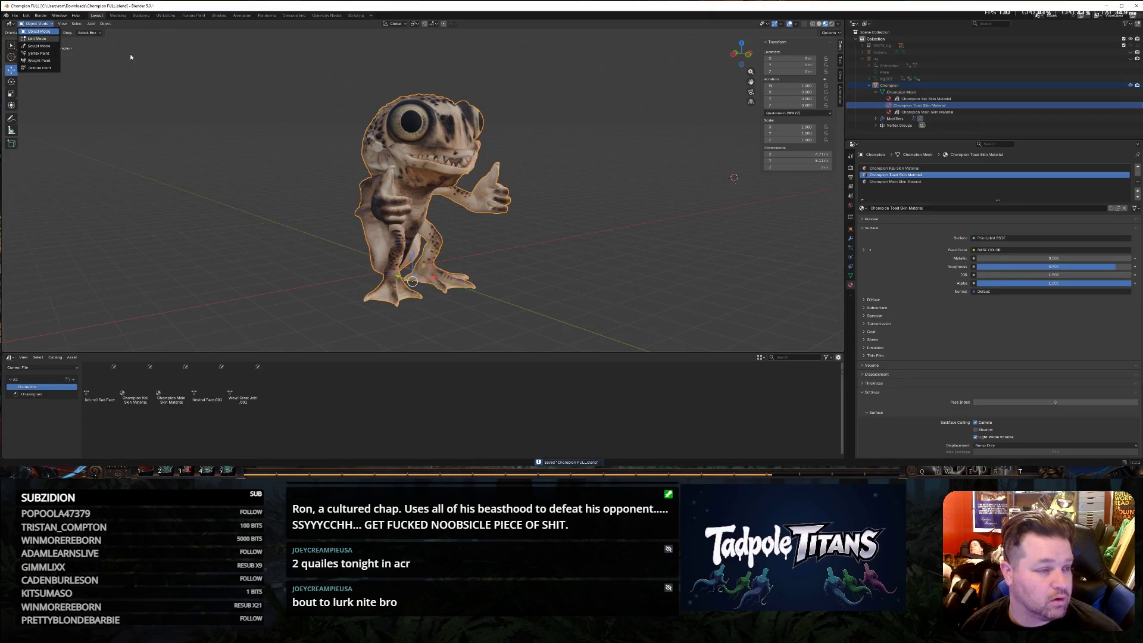
pyautogui.click(11, 25)
pyautogui.click(27, 49)
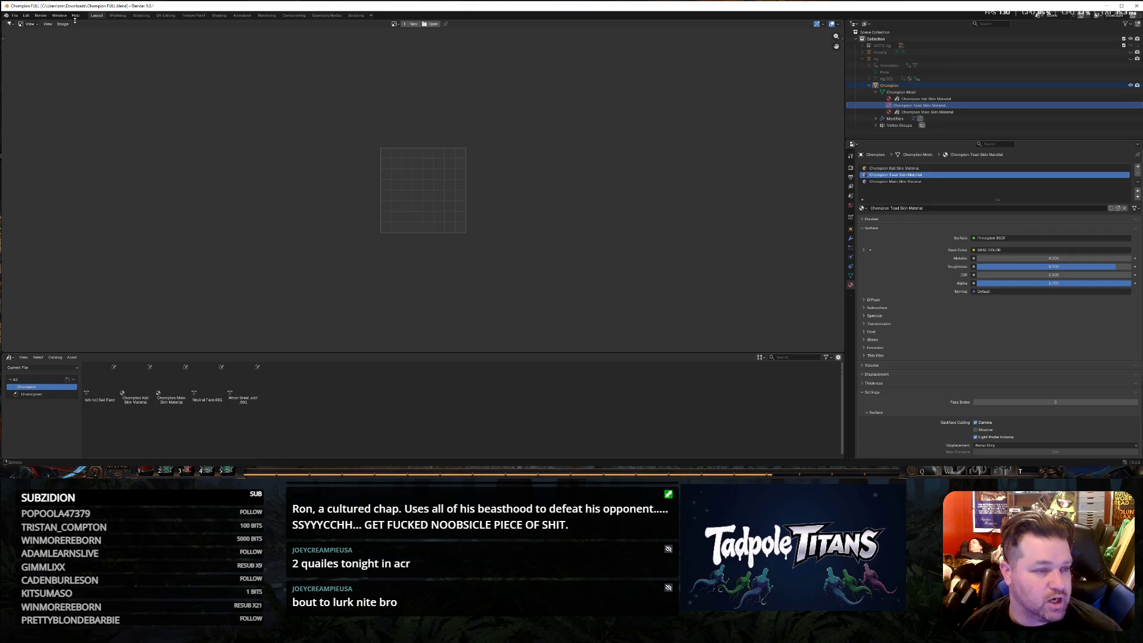
pyautogui.click(10, 24)
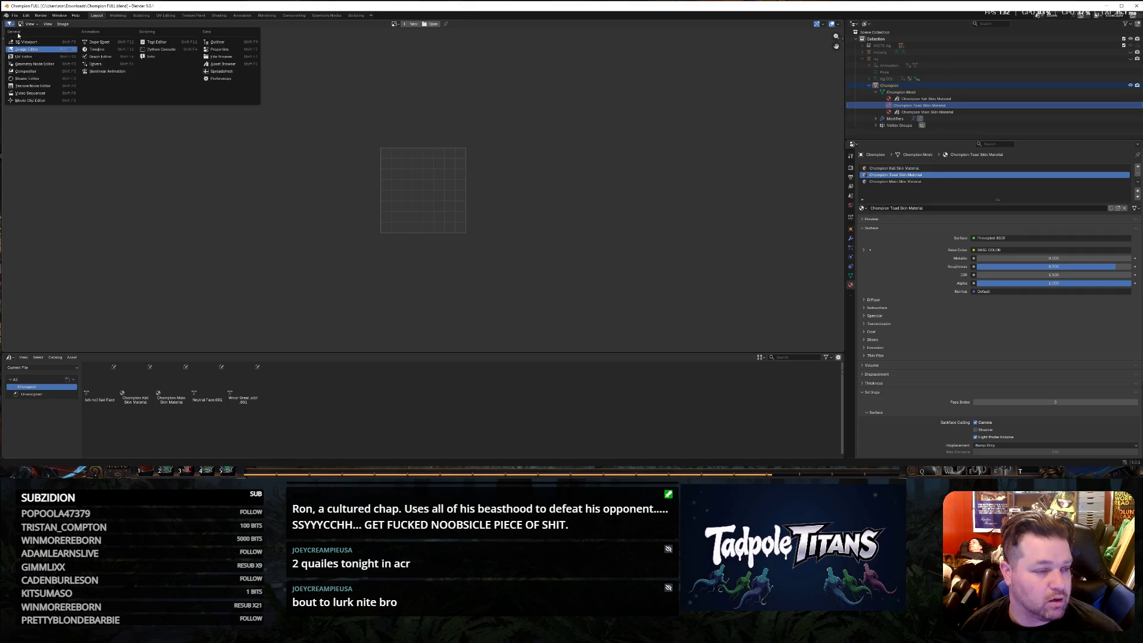
pyautogui.click(37, 79)
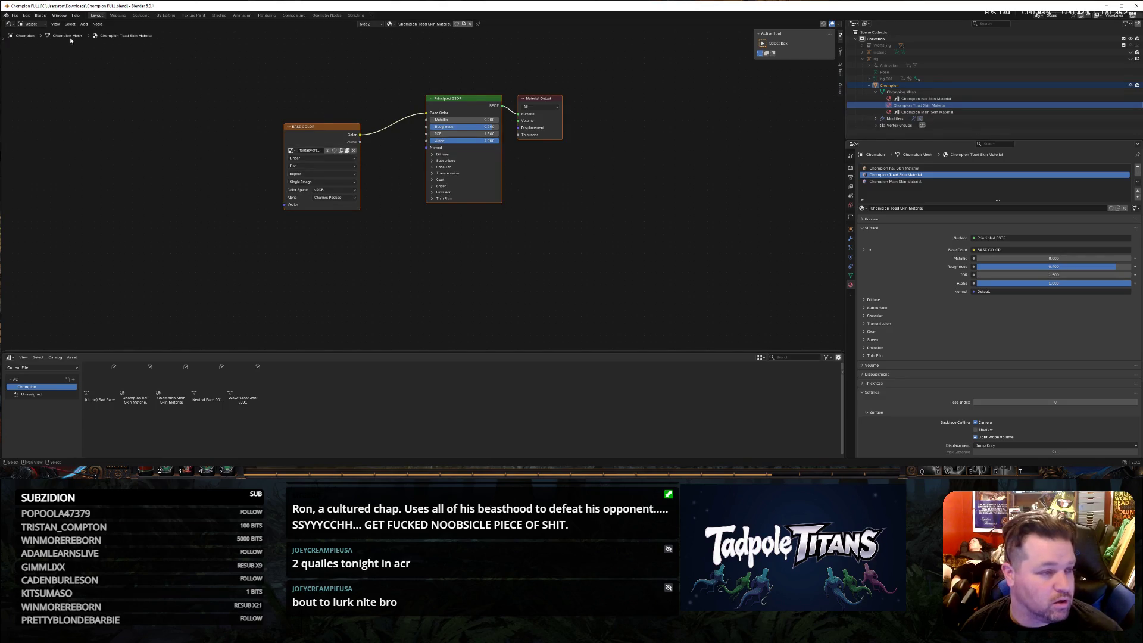
pyautogui.click(83, 24)
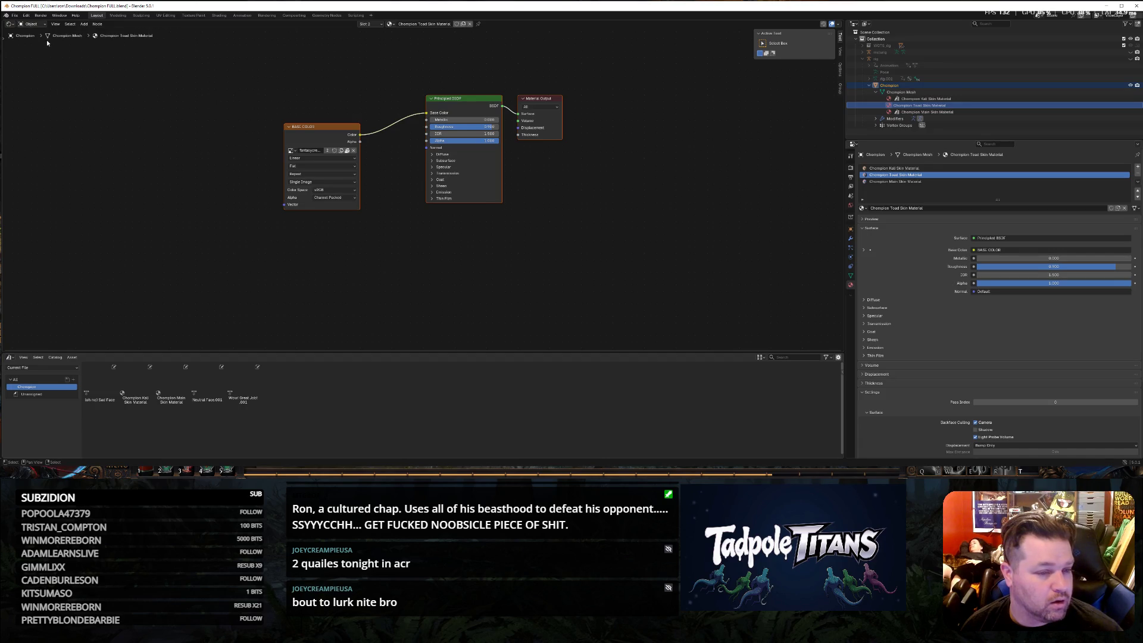
pyautogui.click(291, 150)
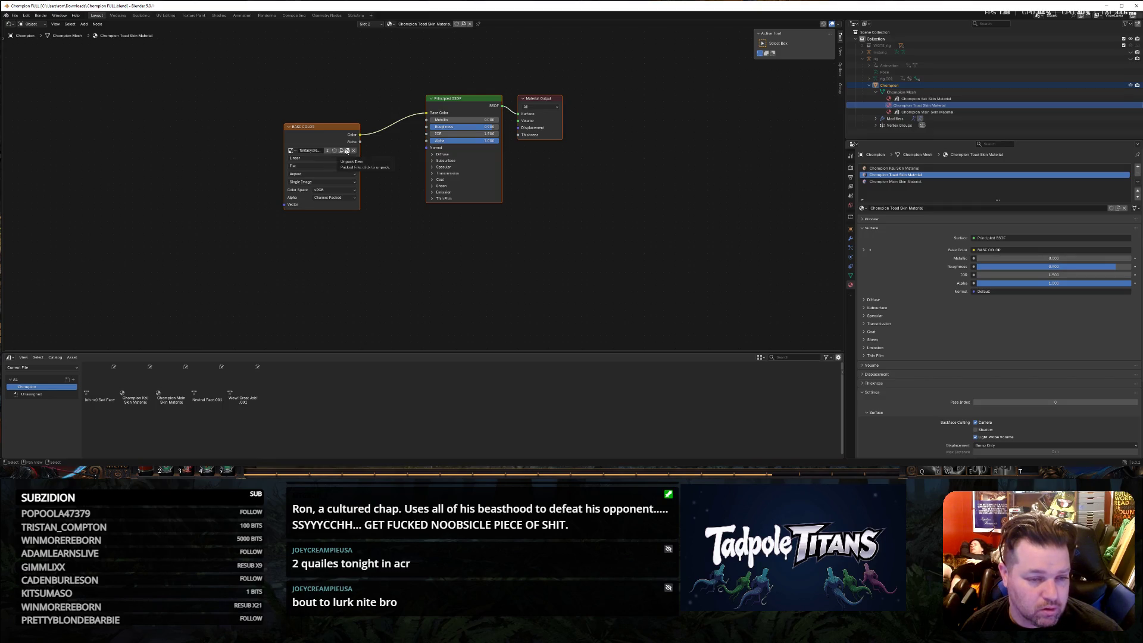
pyautogui.click(347, 151)
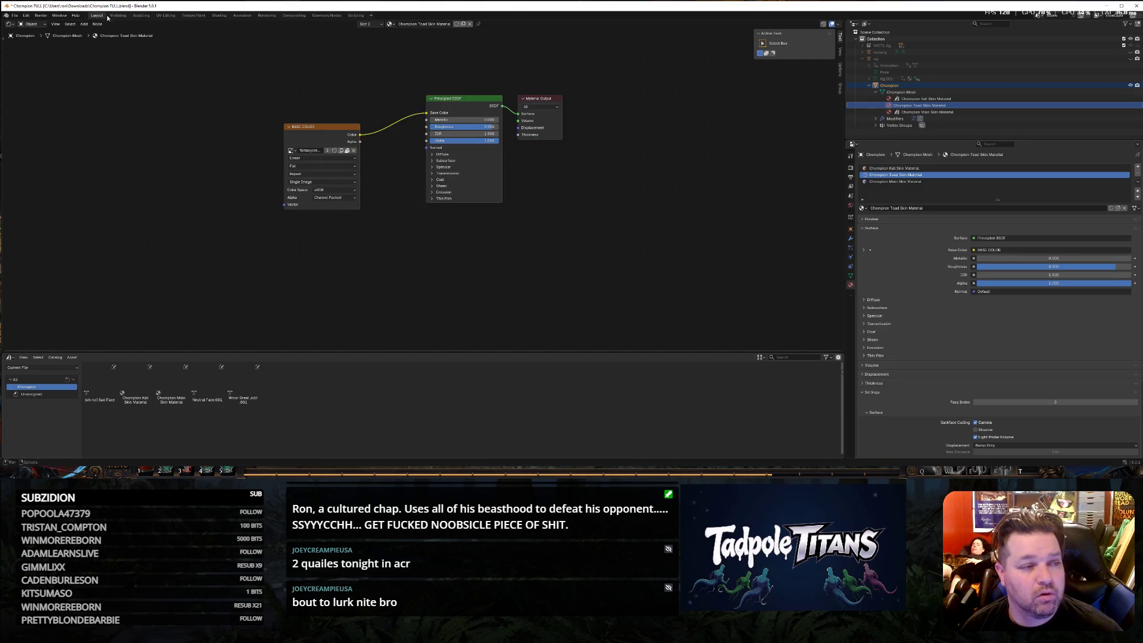
# Switch the area back to an empty Image Editor.
pyautogui.click(21, 24)
pyautogui.click(9, 23)
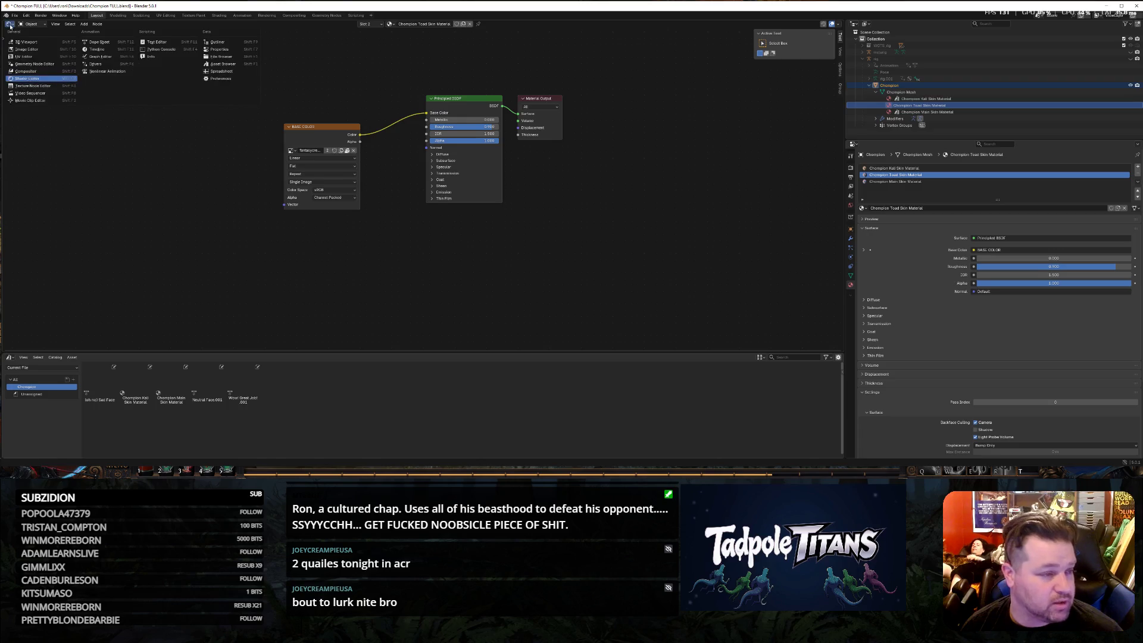
pyautogui.click(32, 50)
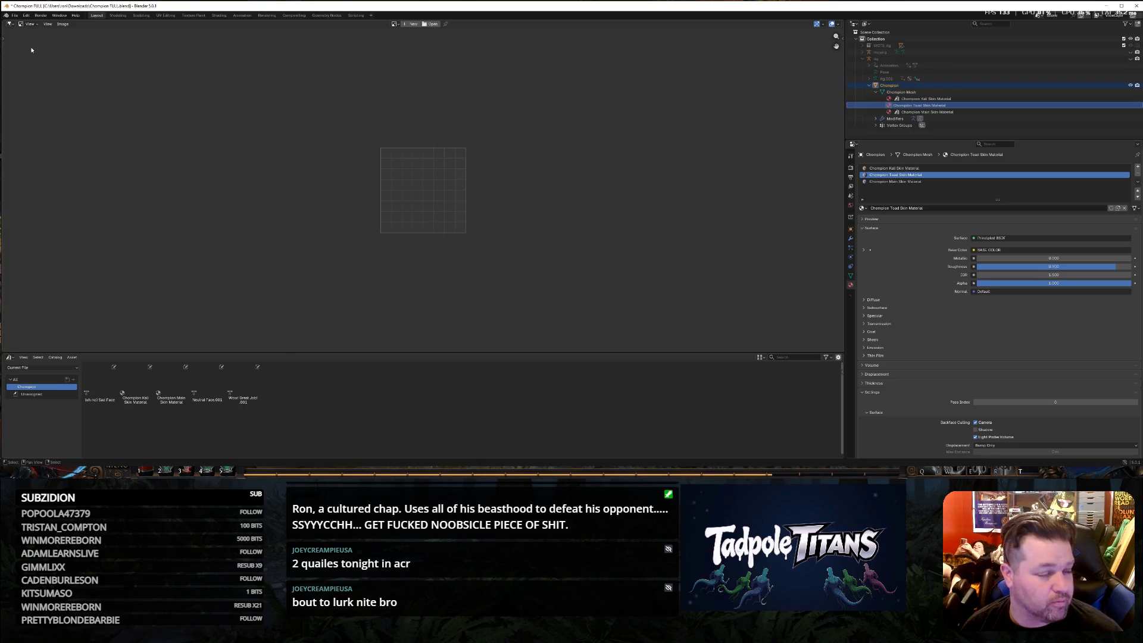
# Open champion mushroom.jpg in the Image Editor, save, and return to the Shader Editor.
pyautogui.click(63, 24)
pyautogui.click(84, 45)
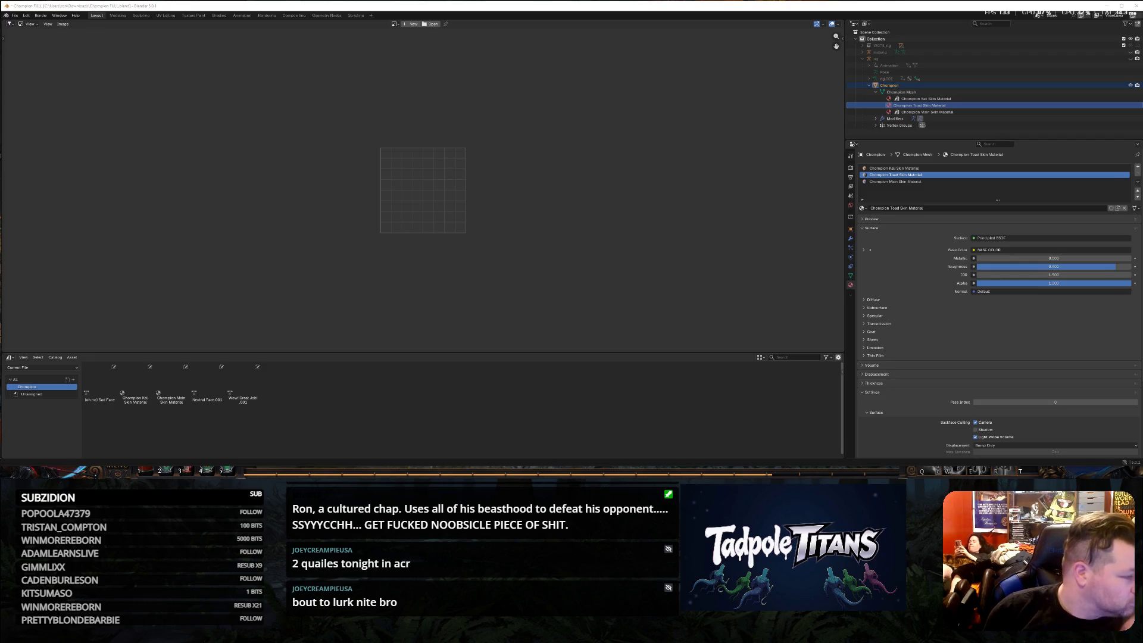
pyautogui.hotkey('ctrl', 'f')
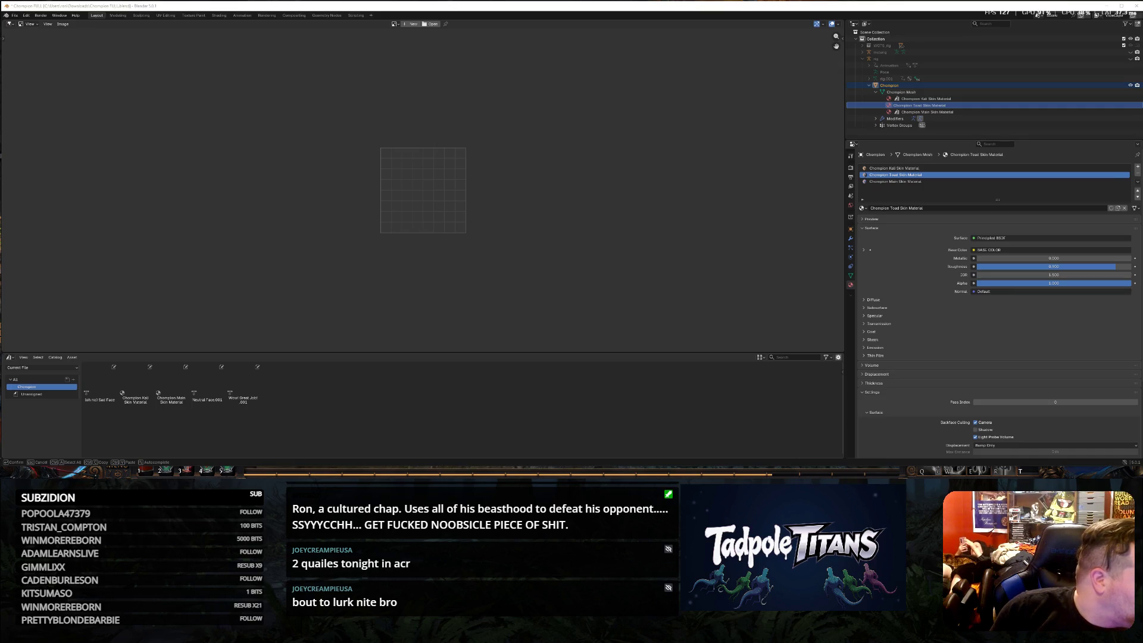
pyautogui.press('Return')
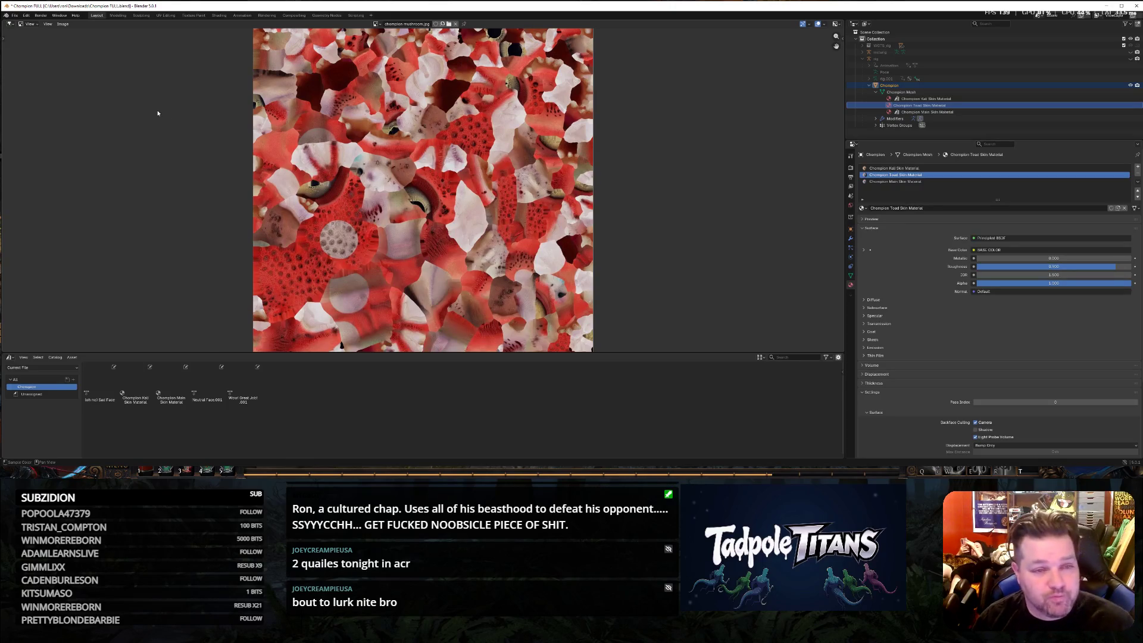
pyautogui.hotkey('ctrl', 's')
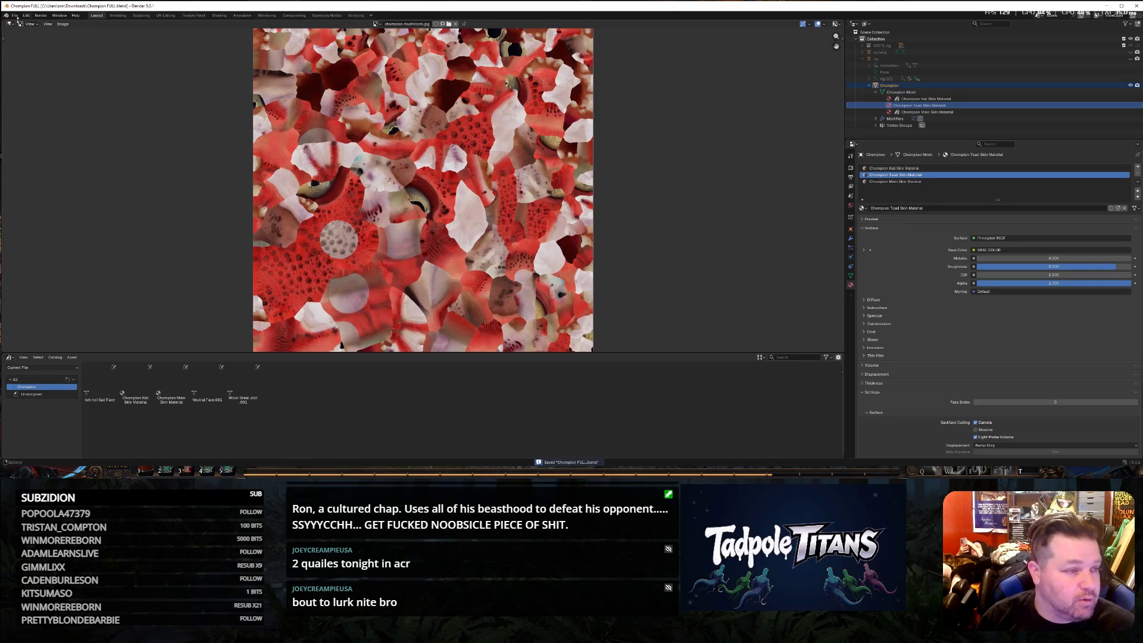
pyautogui.click(11, 24)
pyautogui.click(49, 84)
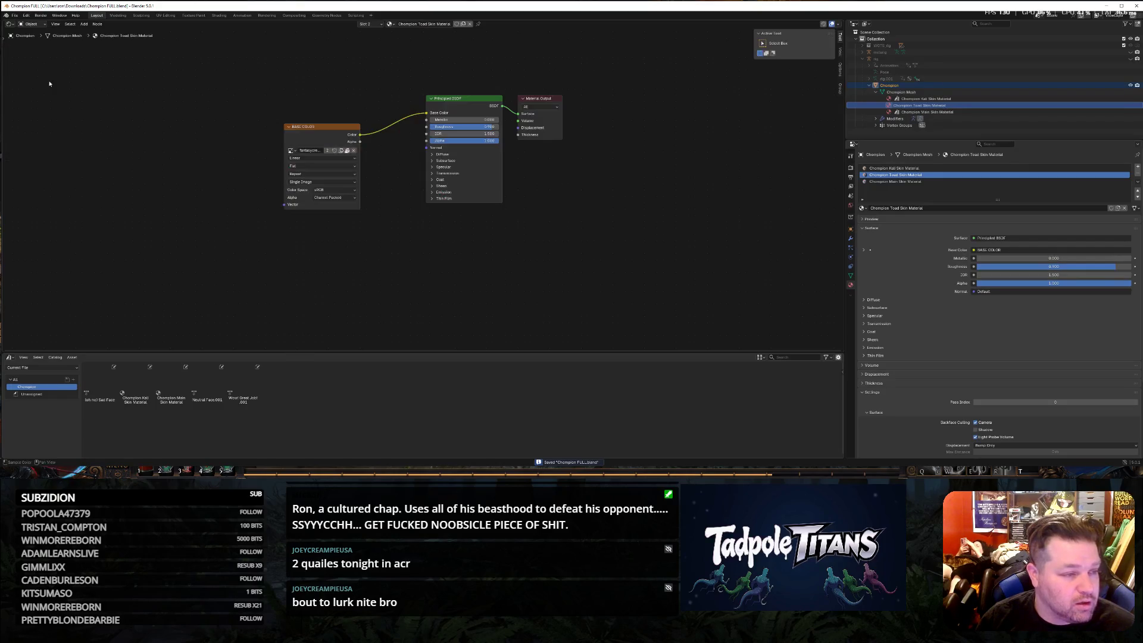
# Assign champion mushroom.jpg to the Base Color Image Texture node and save the blend file.
pyautogui.click(291, 151)
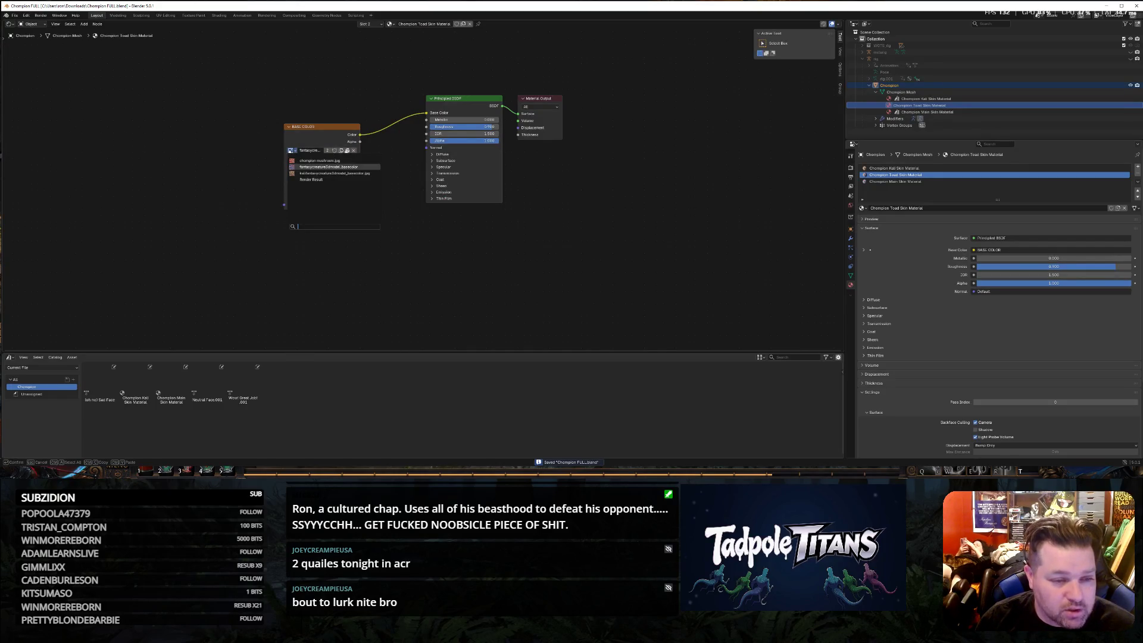
pyautogui.click(319, 161)
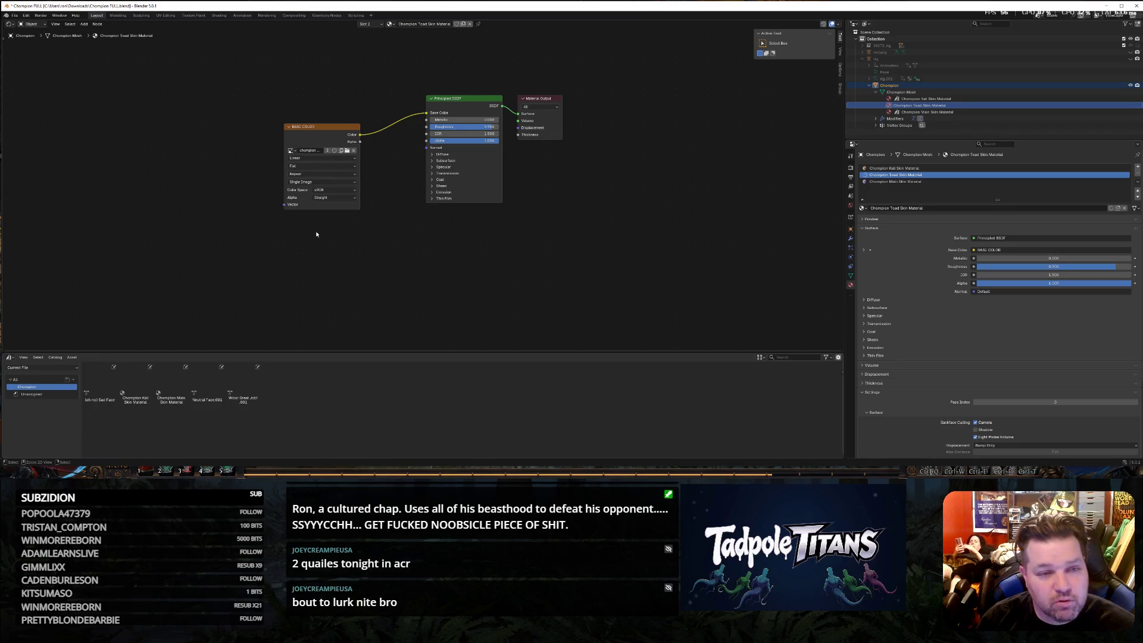
pyautogui.hotkey('ctrl', 's')
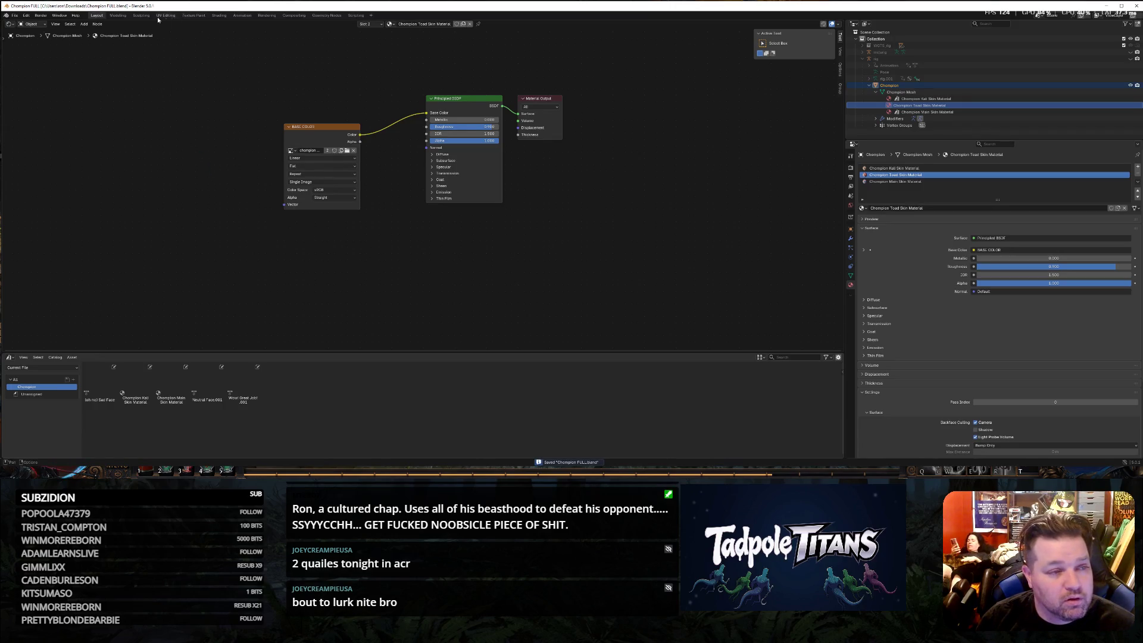